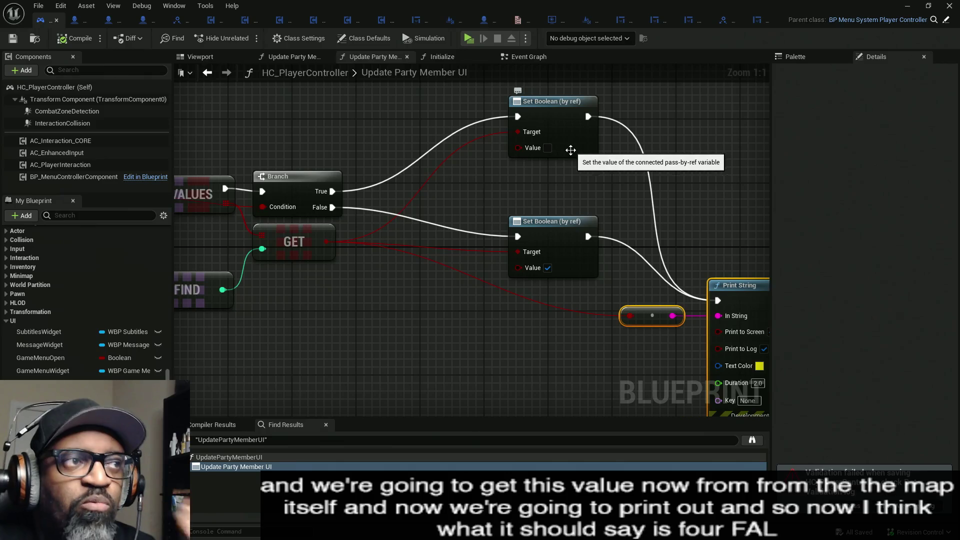
Play-test the debug prints, then delete the Print String and its conversion node and save.
{"action": "left_click", "coordinate": [469, 40]}
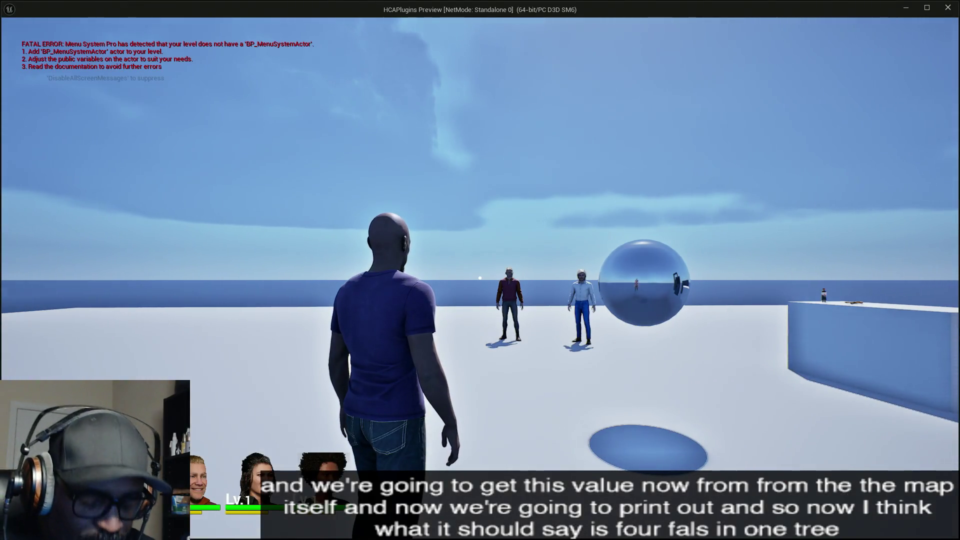
{"action": "mouse_move", "coordinate": [480, 278]}
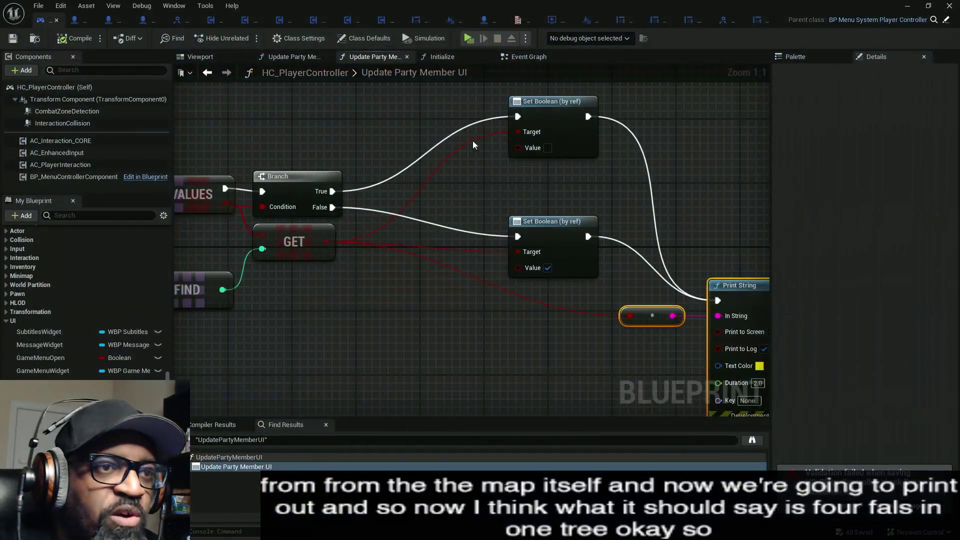
{"action": "mouse_move", "coordinate": [676, 233]}
{"action": "left_mouse_down"}
{"action": "mouse_move", "coordinate": [558, 195]}
{"action": "mouse_move", "coordinate": [526, 195]}
{"action": "left_mouse_up"}
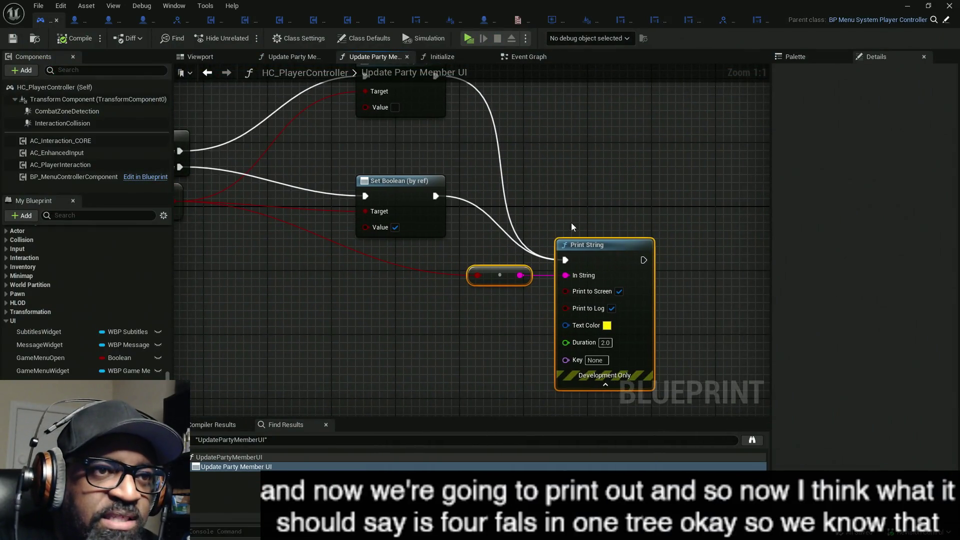
{"action": "left_click", "coordinate": [565, 260], "text": "alt"}
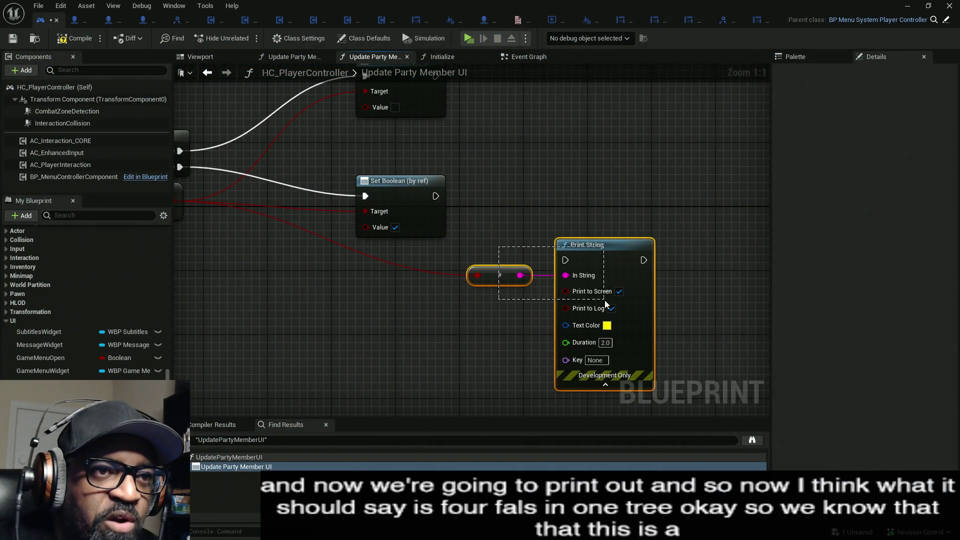
{"action": "key", "text": "Delete"}
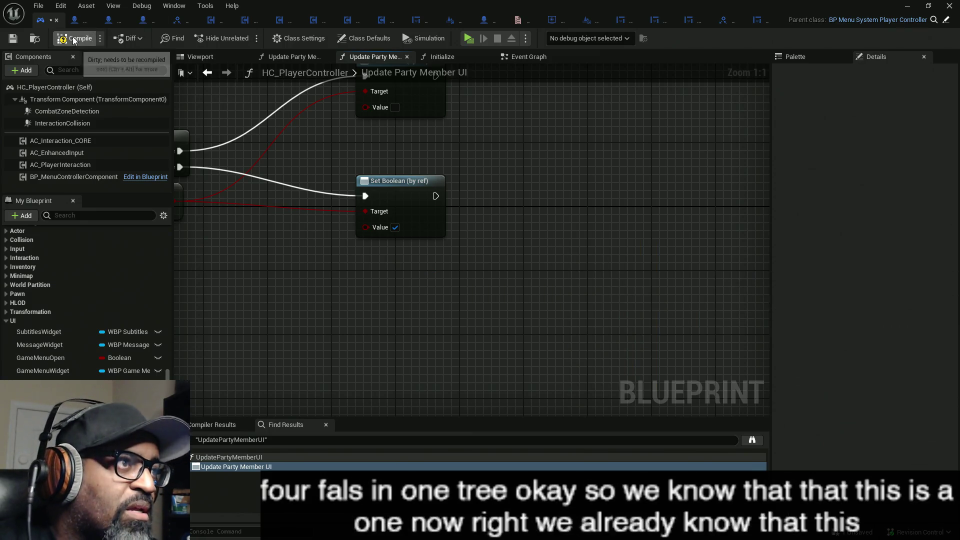
{"action": "key", "text": "ctrl+s"}
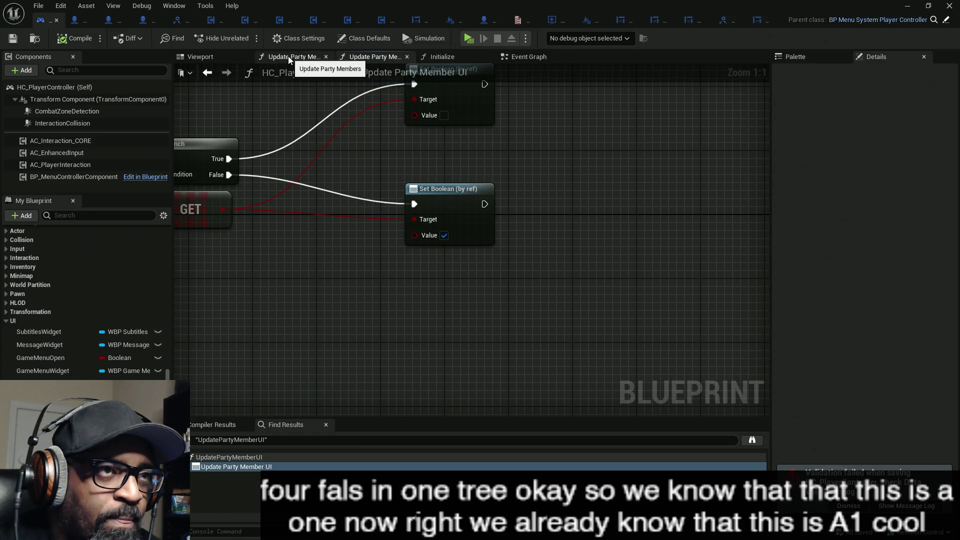
From the Event Graph, trace the Update Party Members call and open it in WBP_IngameUI.
{"action": "left_click", "coordinate": [540, 58]}
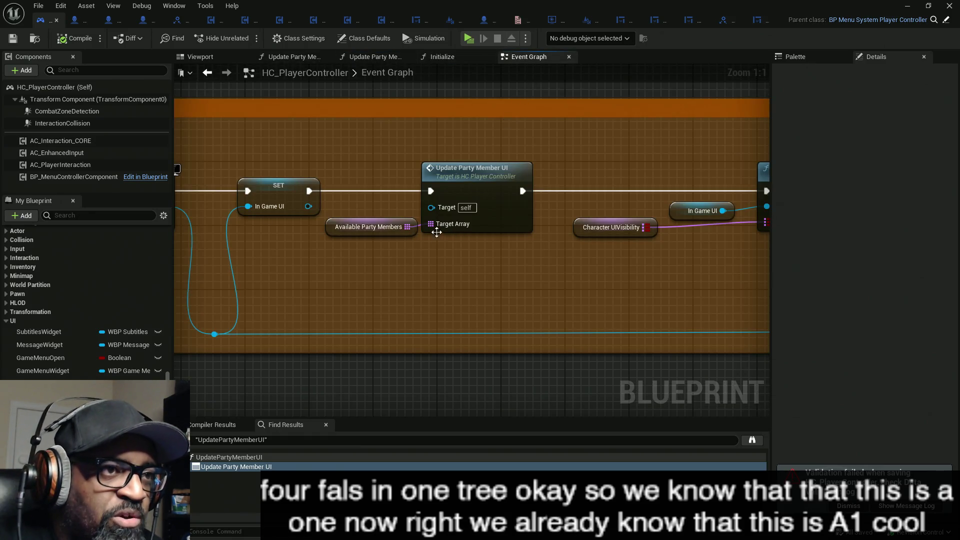
{"action": "left_click_drag", "start_coordinate": [487, 268], "coordinate": [409, 175]}
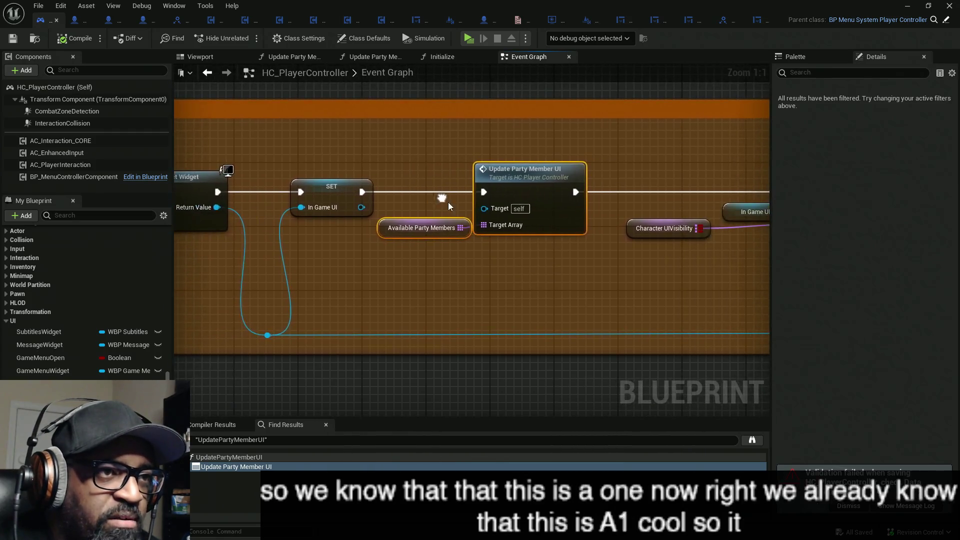
{"action": "left_click_drag", "start_coordinate": [483, 257], "coordinate": [268, 233]}
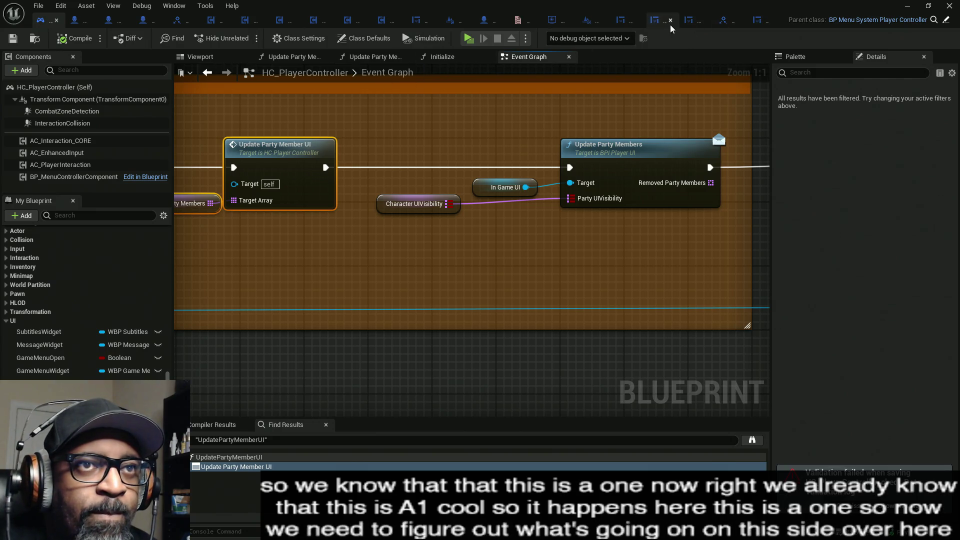
{"action": "left_click", "coordinate": [690, 21]}
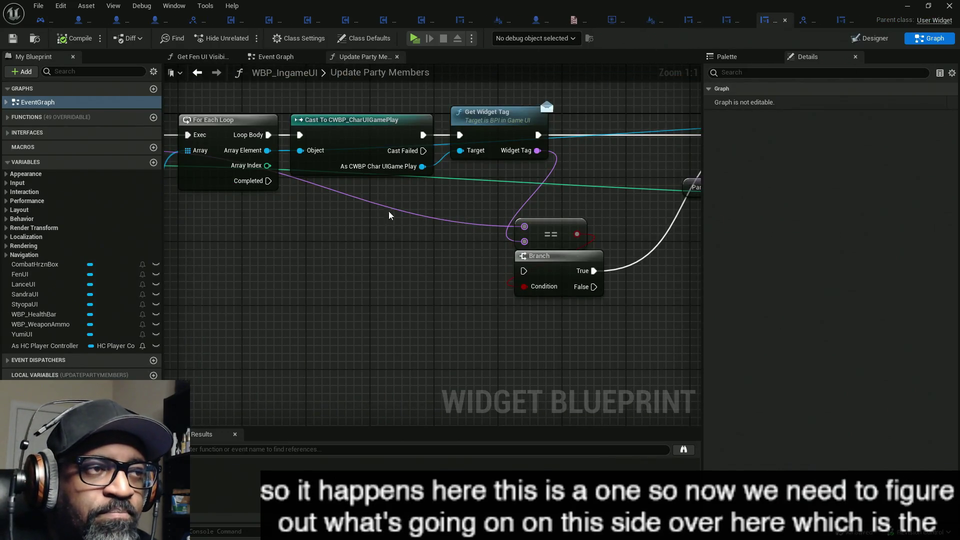
Place a Print String node on the empty graph beside the start of the function's loops.
{"action": "mouse_move", "coordinate": [647, 214]}
{"action": "left_mouse_down"}
{"action": "mouse_move", "coordinate": [690, 214]}
{"action": "mouse_move", "coordinate": [600, 229]}
{"action": "mouse_move", "coordinate": [572, 220]}
{"action": "left_mouse_up"}
{"action": "right_click", "coordinate": [484, 286]}
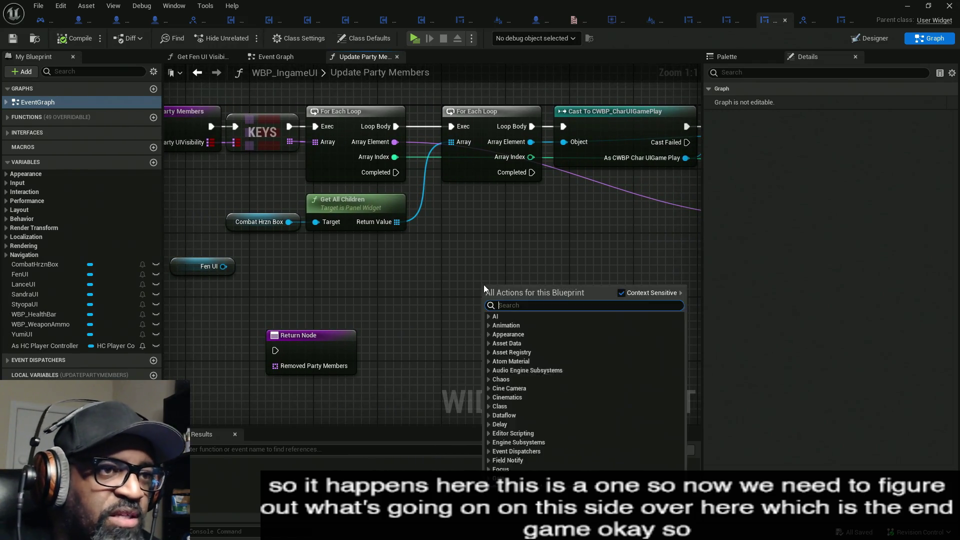
{"action": "type", "text": "print"}
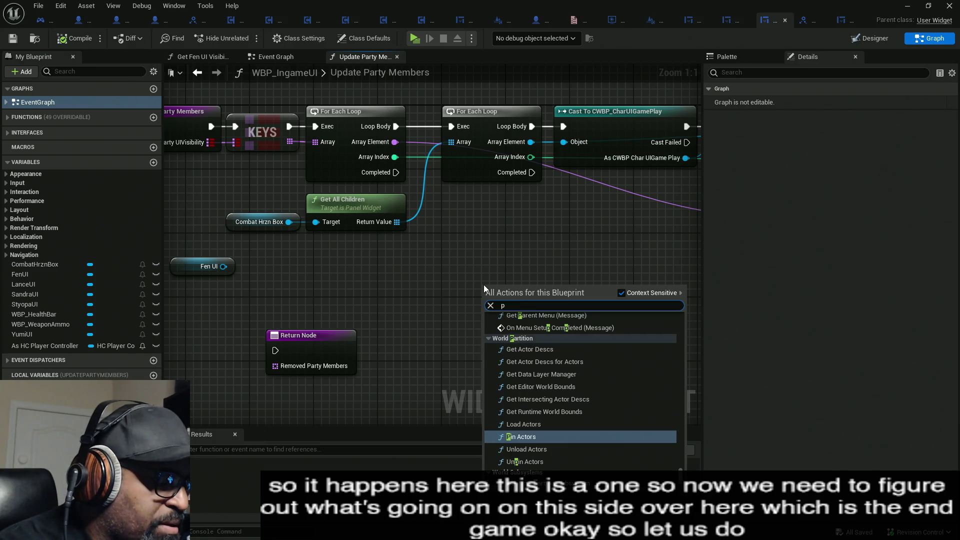
{"action": "key", "text": "Return"}
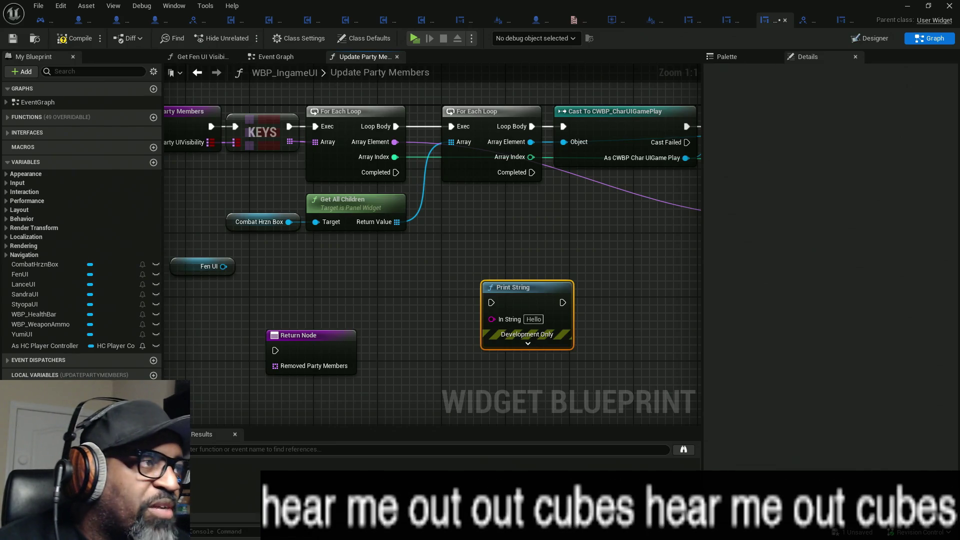
{"action": "key", "text": "alt+Tab"}
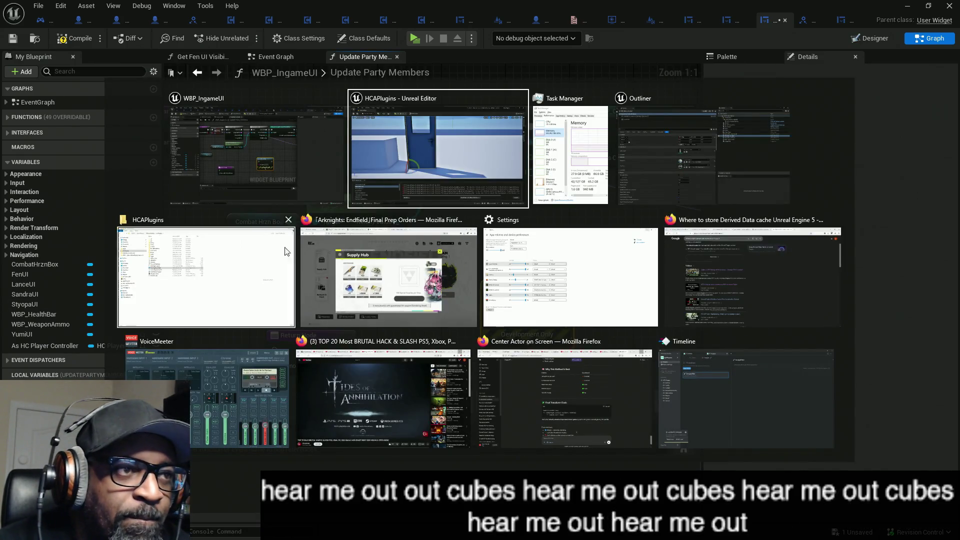
Dismiss the window switcher, then switch to Firefox showing the actress Google search.
{"action": "key", "text": "Escape"}
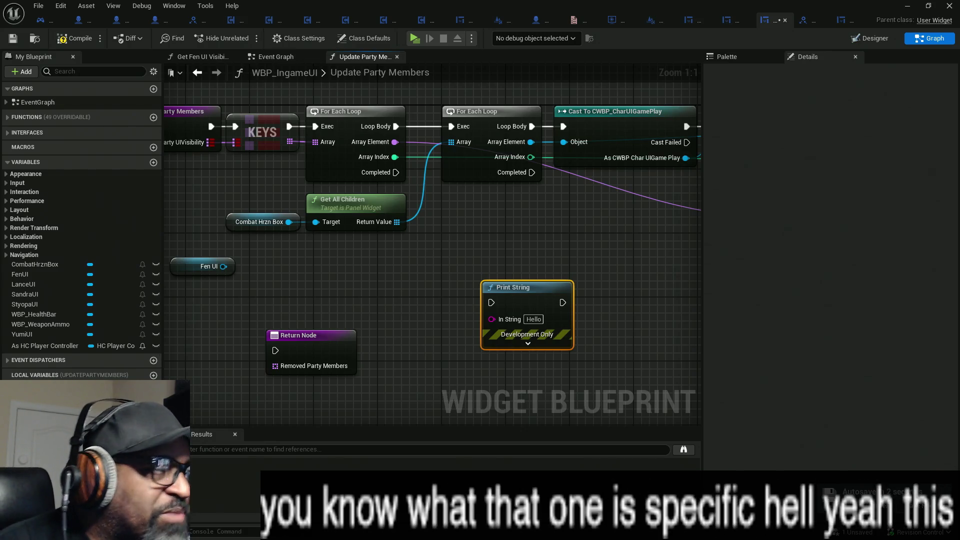
{"action": "key", "text": "alt+Tab"}
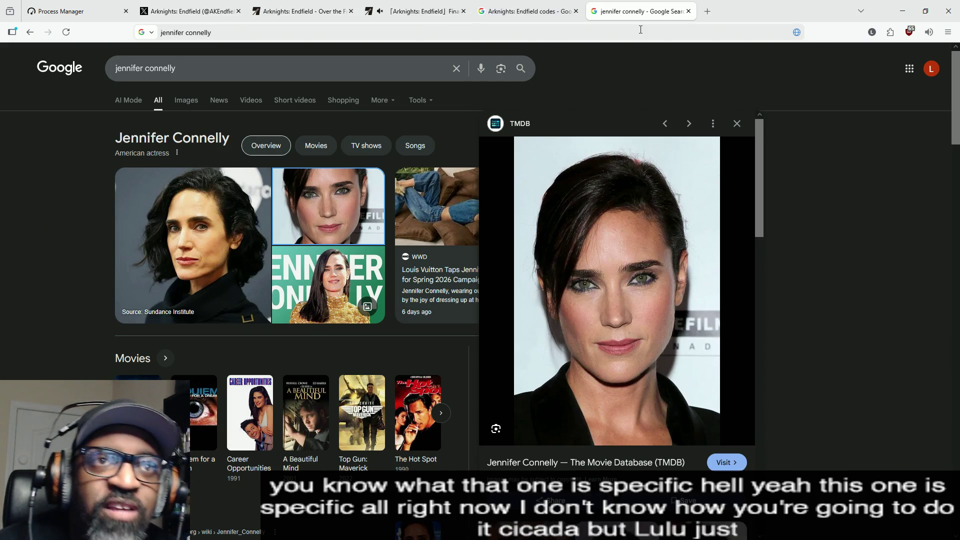
Flip between Unreal and Firefox, then toggle the Lulu FFX and actress tabs, ending on the actress.
{"action": "key", "text": "alt+Tab"}
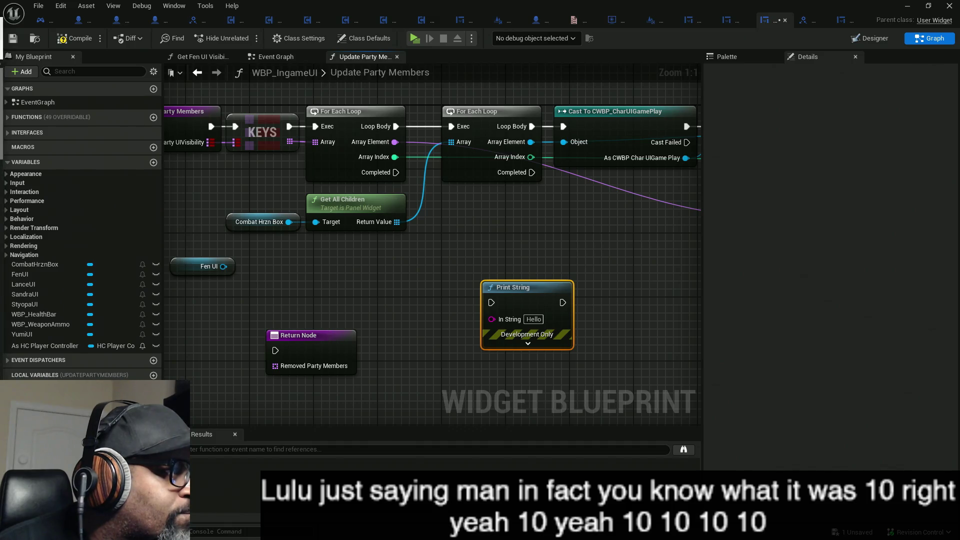
{"action": "key", "text": "alt+Tab"}
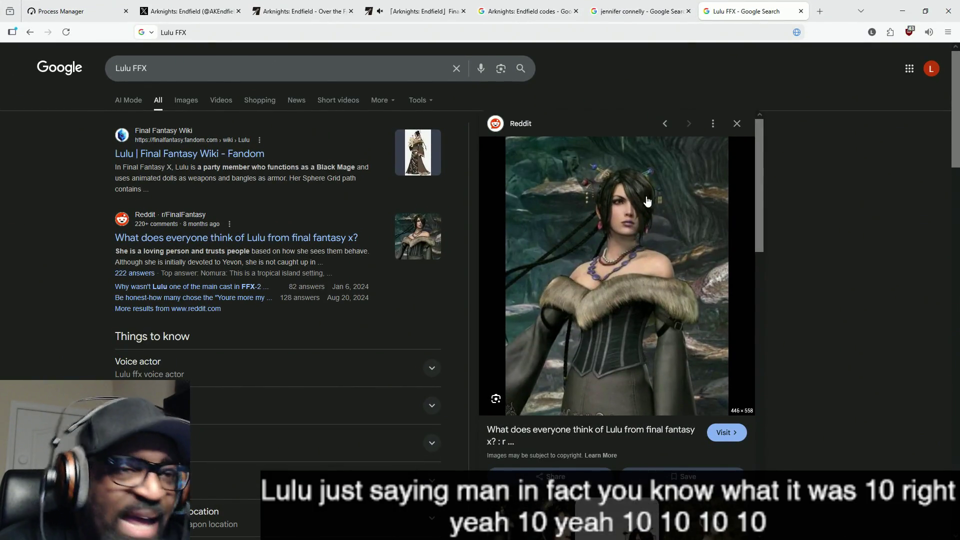
{"action": "left_click", "coordinate": [661, 17]}
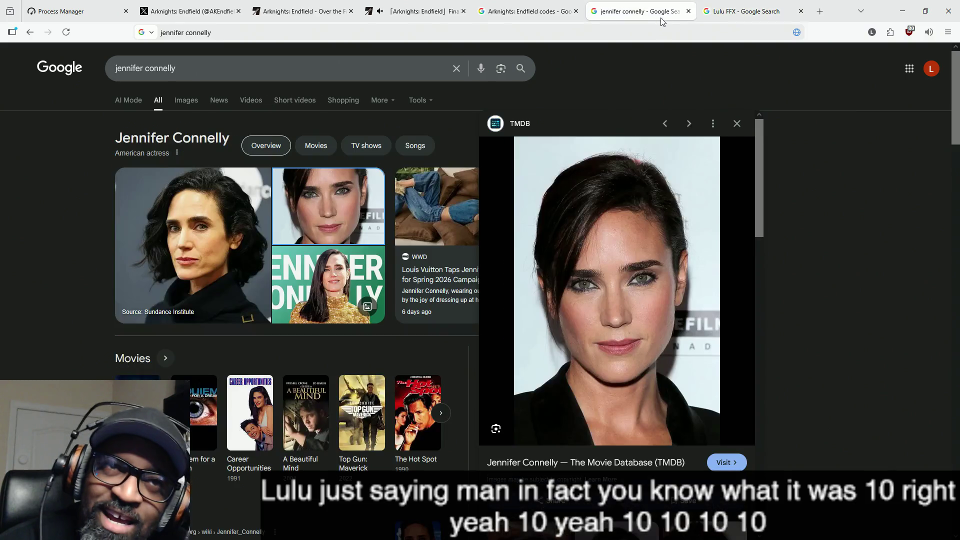
{"action": "left_click", "coordinate": [735, 16]}
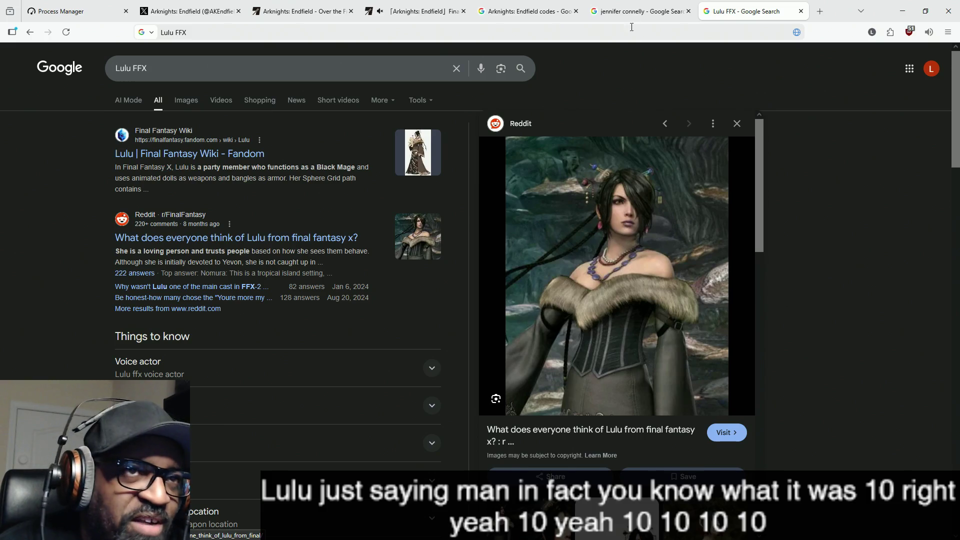
{"action": "left_click", "coordinate": [648, 12]}
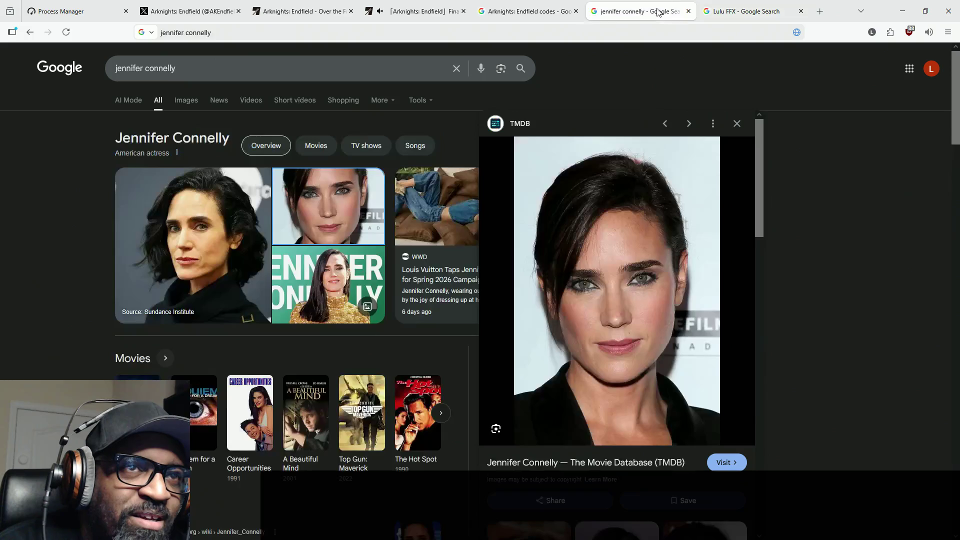
{"action": "left_click", "coordinate": [749, 11]}
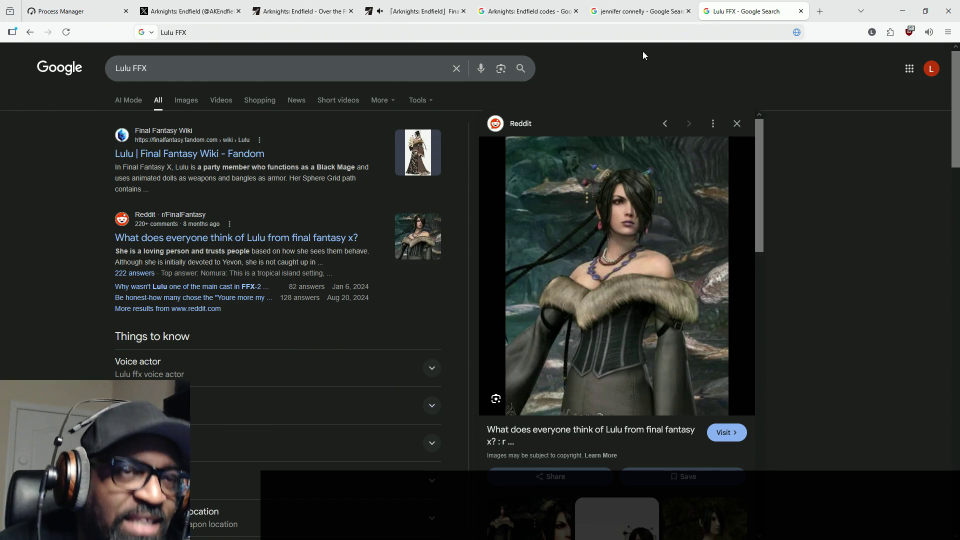
{"action": "left_click", "coordinate": [631, 14]}
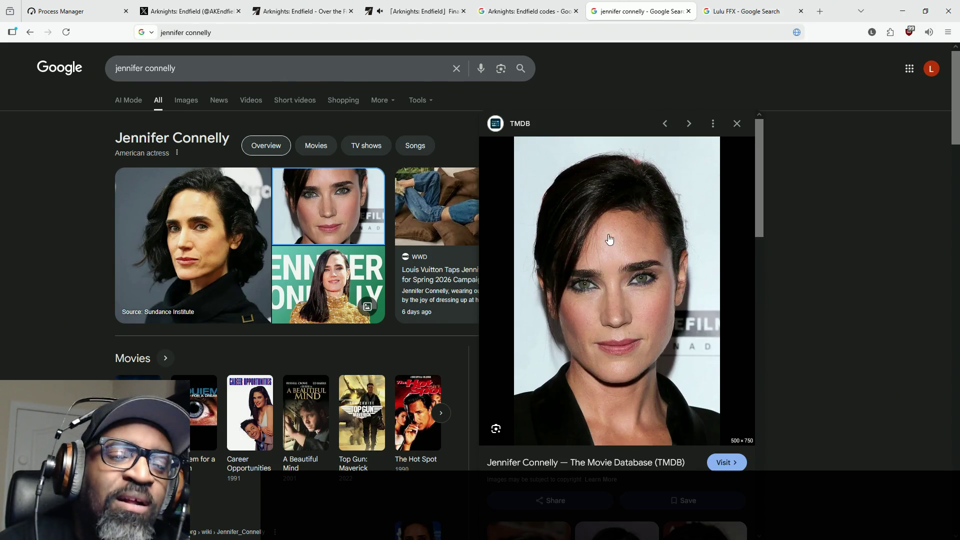
Switch back and forth between the Lulu FFX and jennifer connelly result tabs.
{"action": "left_click", "coordinate": [756, 12]}
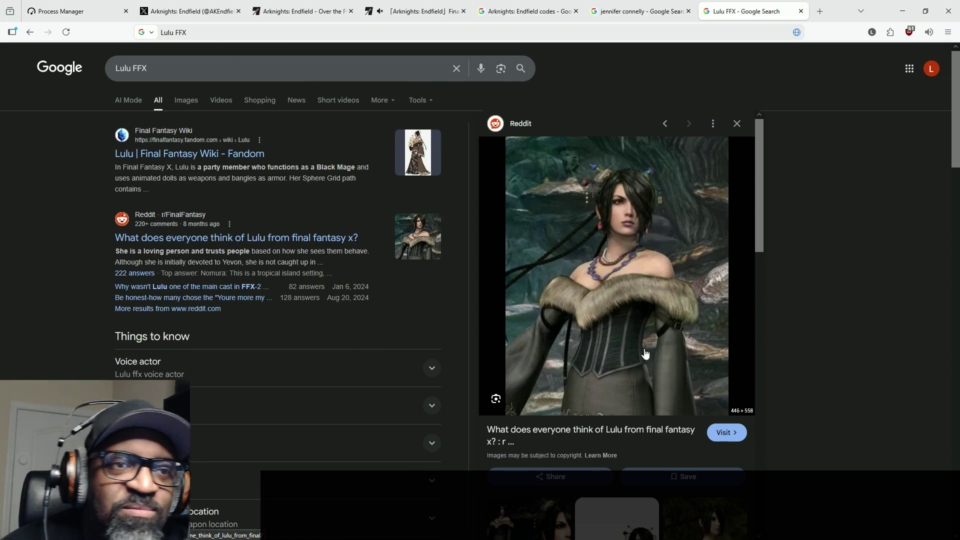
{"action": "left_click", "coordinate": [637, 12]}
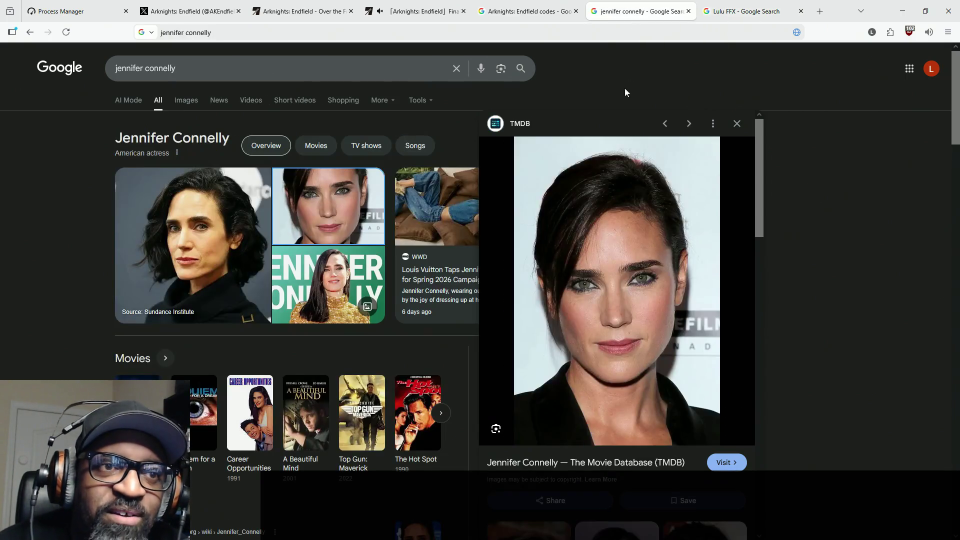
{"action": "left_click", "coordinate": [747, 11]}
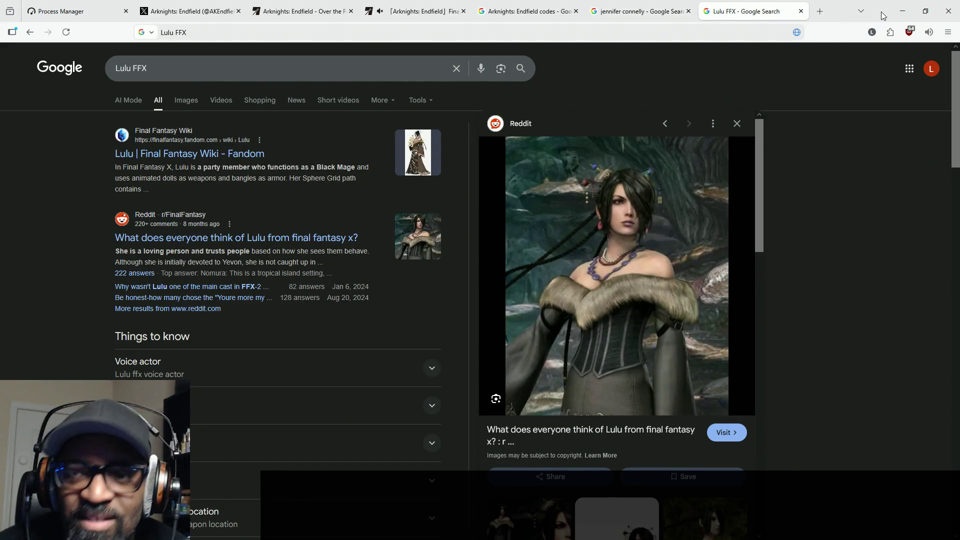
{"action": "mouse_move", "coordinate": [720, 11]}
{"action": "left_mouse_down"}
{"action": "mouse_move", "coordinate": [708, 100]}
{"action": "mouse_move", "coordinate": [750, 2]}
{"action": "left_mouse_up"}
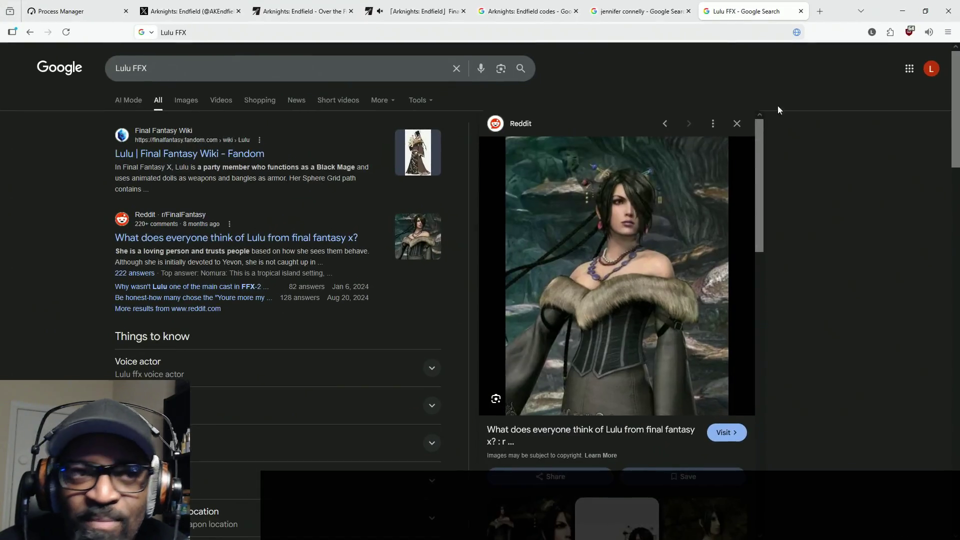
{"action": "left_click", "coordinate": [657, 15]}
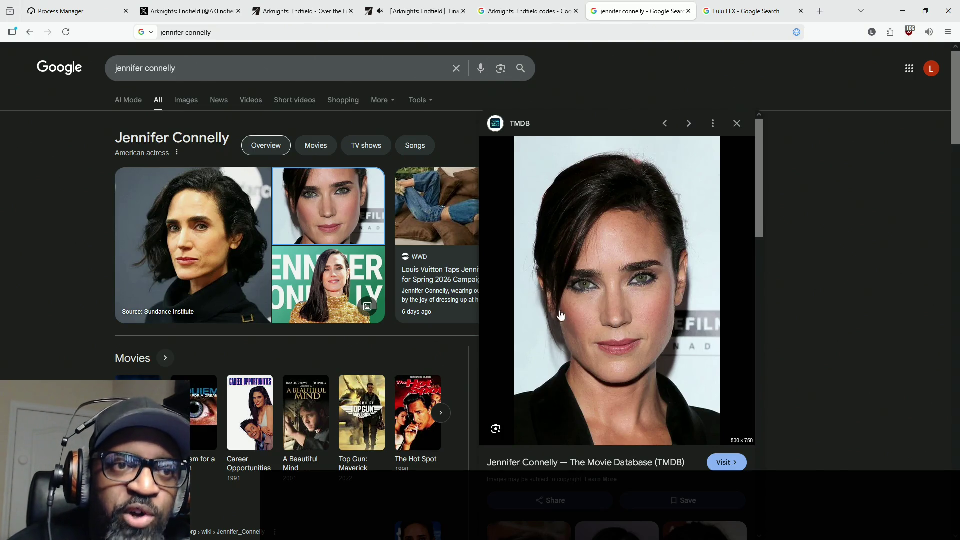
{"action": "left_click", "coordinate": [770, 12]}
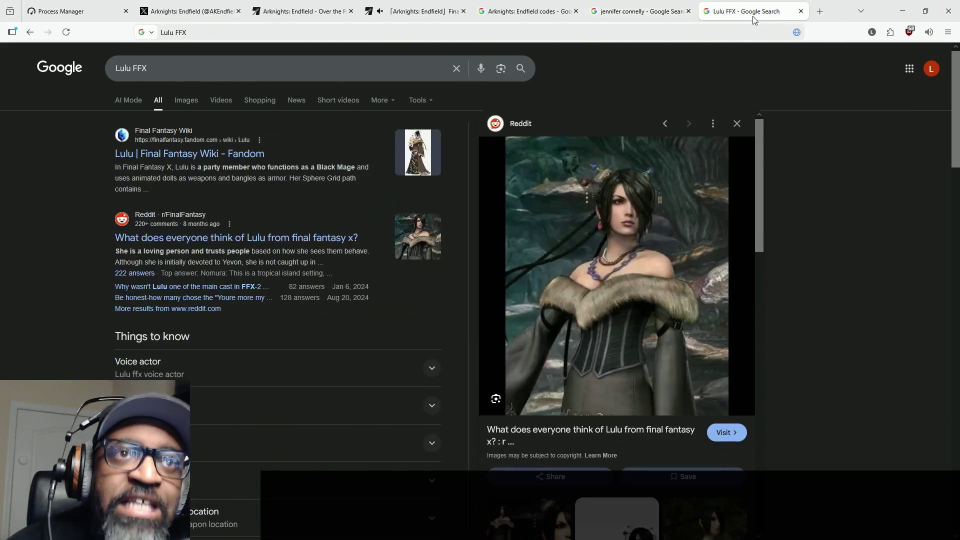
{"action": "left_click", "coordinate": [632, 14]}
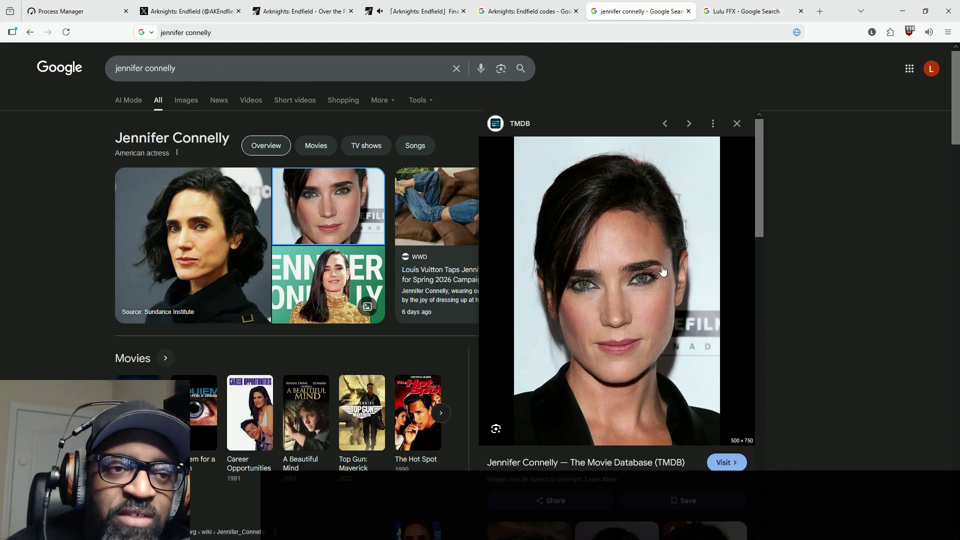
{"action": "left_click", "coordinate": [751, 18]}
{"action": "key", "text": "ctrl+shift+Tab"}
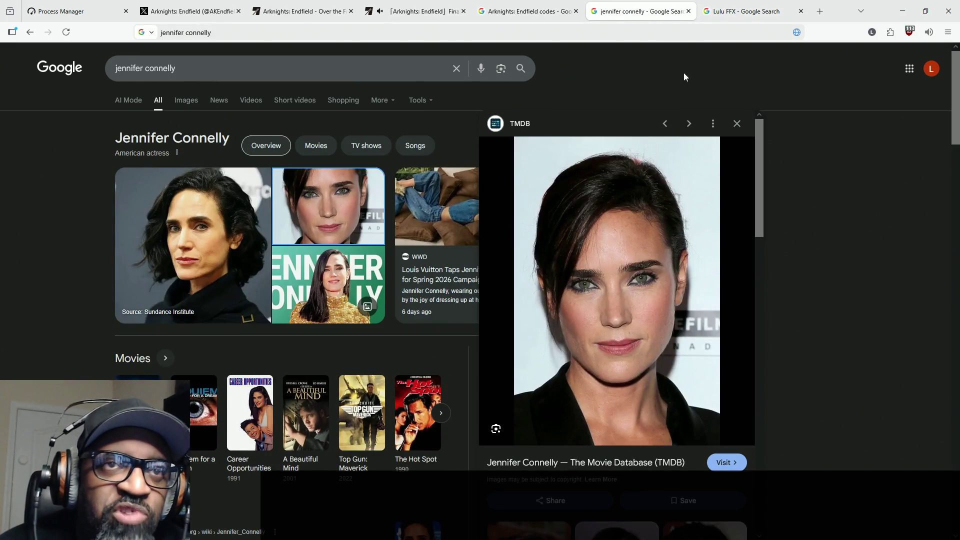
{"action": "left_click", "coordinate": [728, 20]}
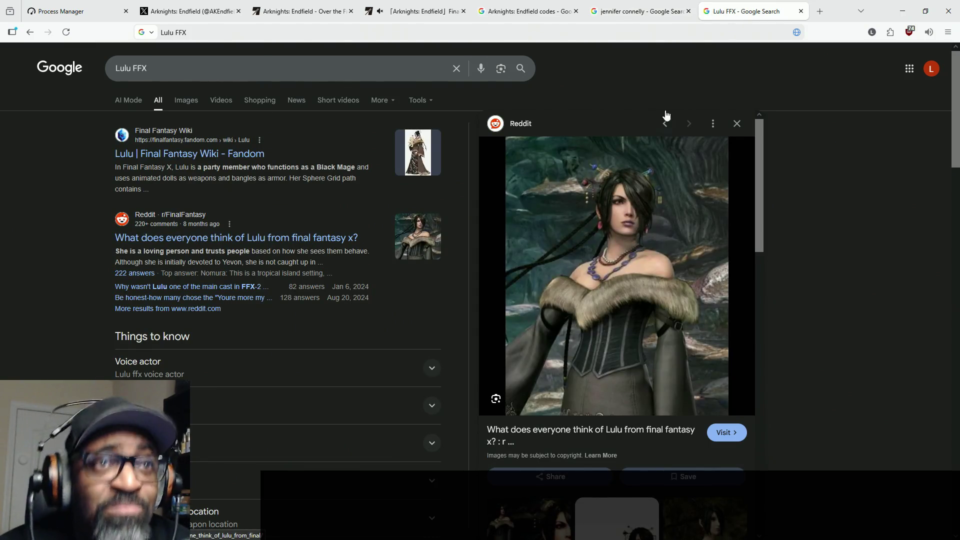
Settle on the jennifer connelly results, then shrink the browser and move it aside to reveal Unreal.
{"action": "left_click", "coordinate": [645, 11]}
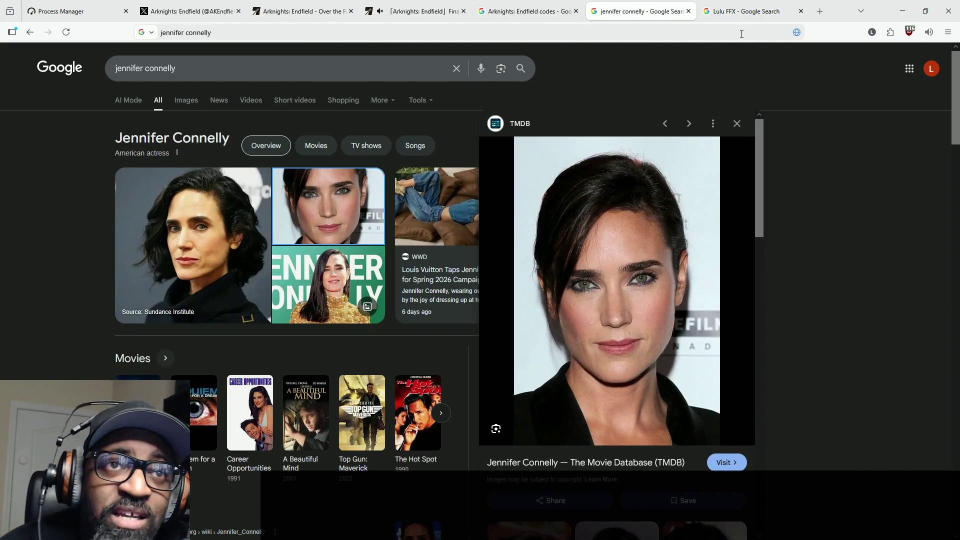
{"action": "left_click", "coordinate": [745, 16]}
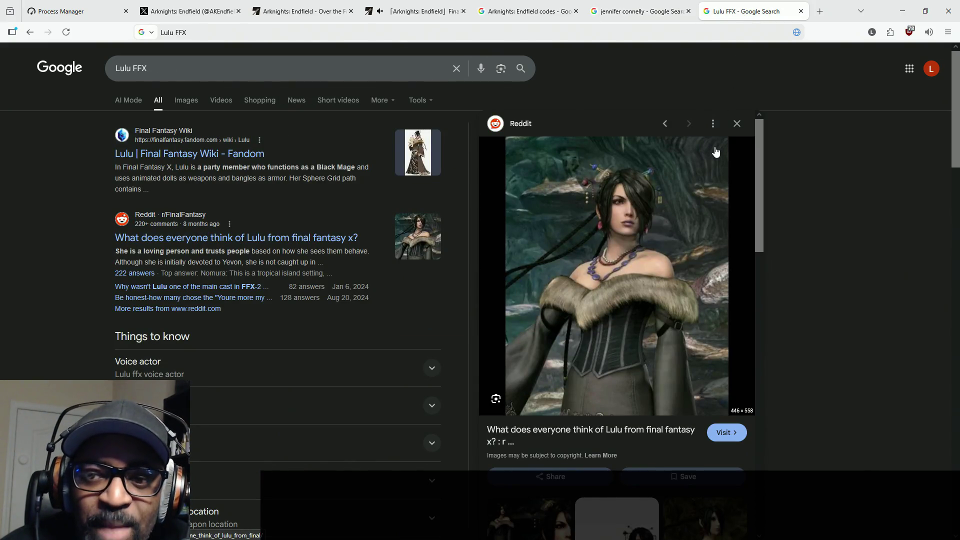
{"action": "left_click", "coordinate": [617, 17]}
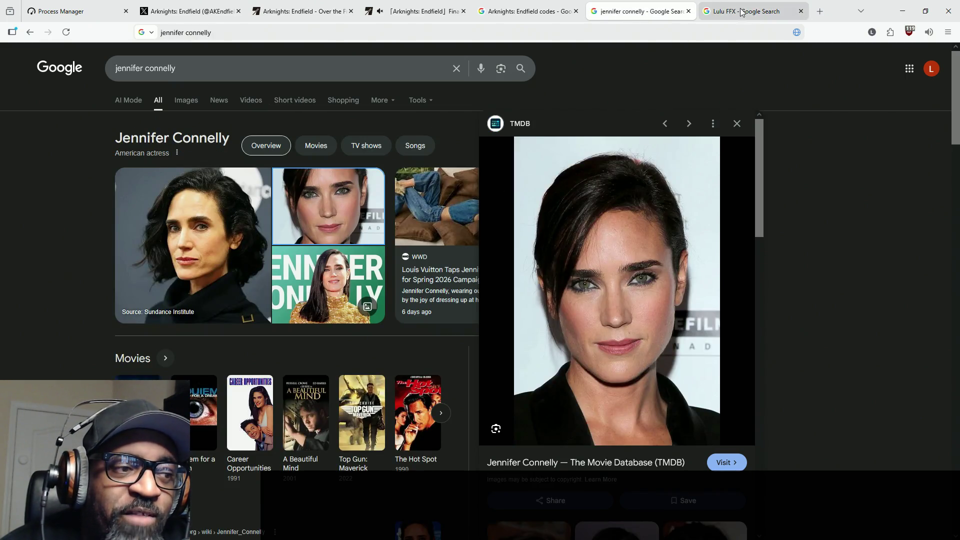
{"action": "double_click", "coordinate": [876, 18]}
{"action": "mouse_move", "coordinate": [874, 17]}
{"action": "left_mouse_down"}
{"action": "mouse_move", "coordinate": [492, 108]}
{"action": "mouse_move", "coordinate": [390, 150]}
{"action": "mouse_move", "coordinate": [0, 150]}
{"action": "left_mouse_up"}
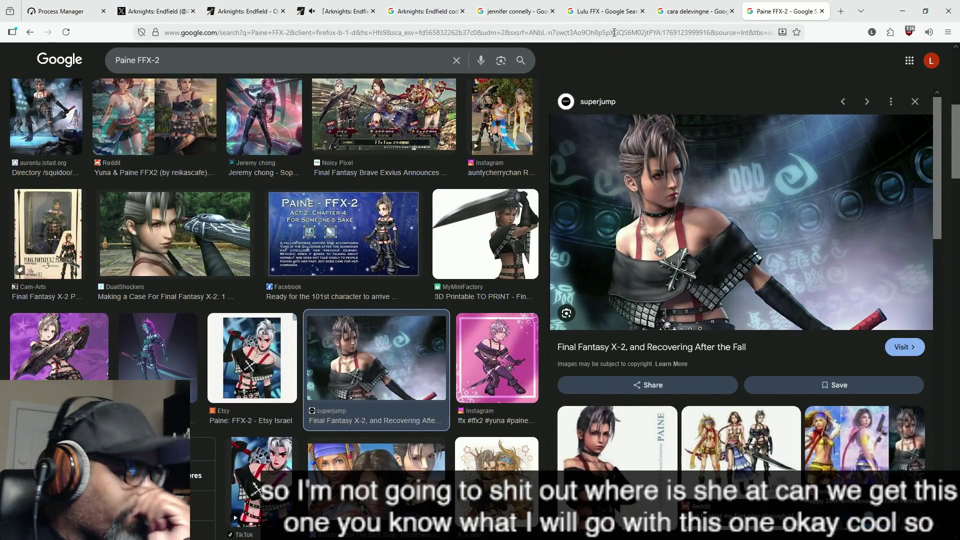
Show the Paine FFX-2 image results with the Final Fantasy X-2 superjump picture previewed.
{"action": "mouse_move", "coordinate": [532, 13]}
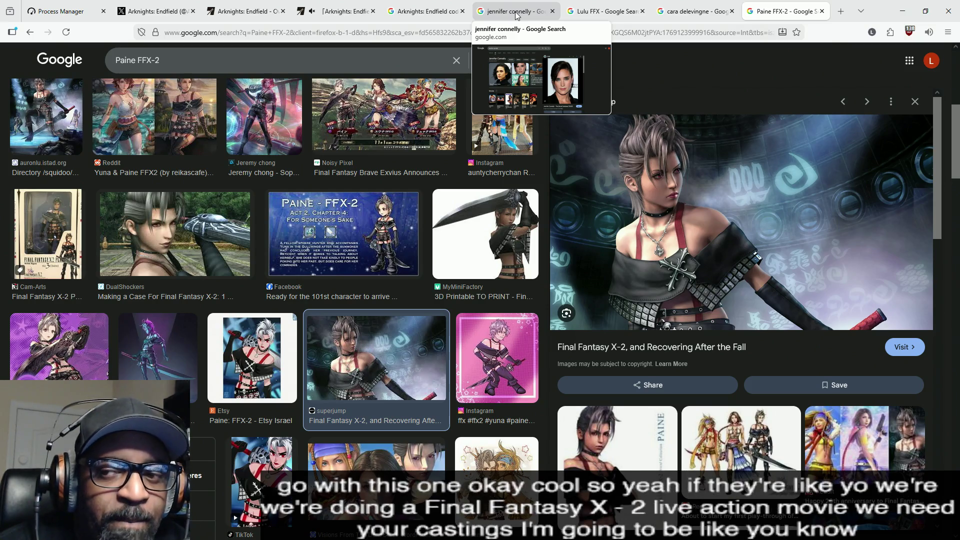
{"action": "left_click", "coordinate": [516, 14]}
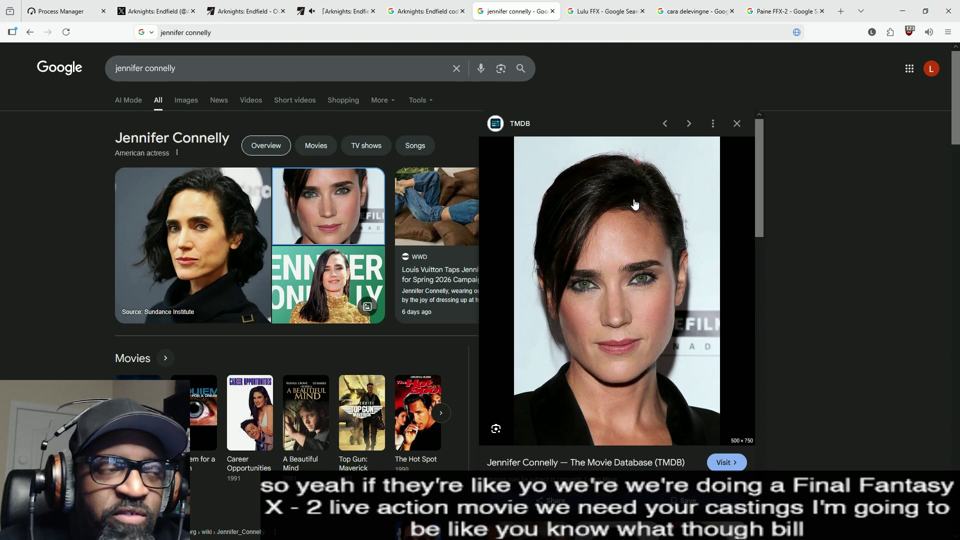
{"action": "left_click", "coordinate": [604, 14]}
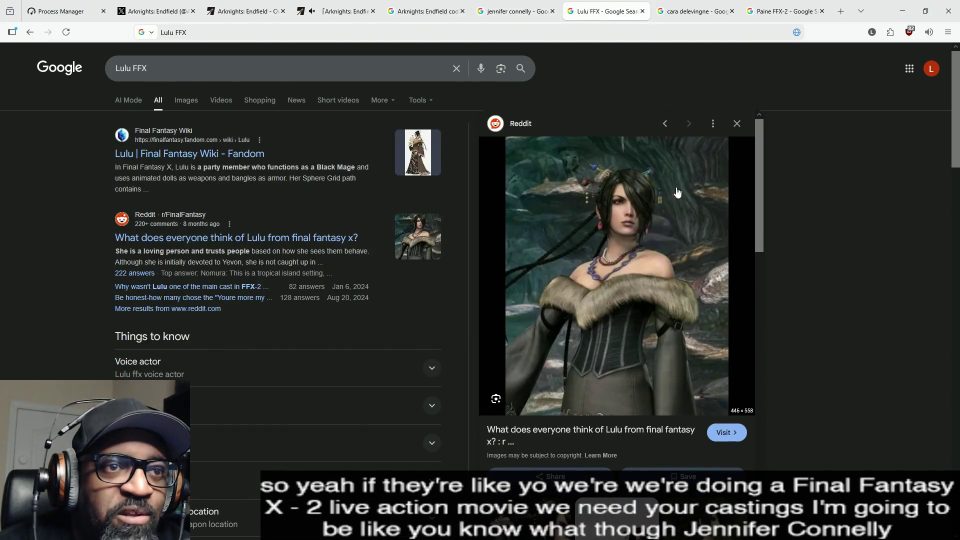
{"action": "left_click", "coordinate": [700, 12]}
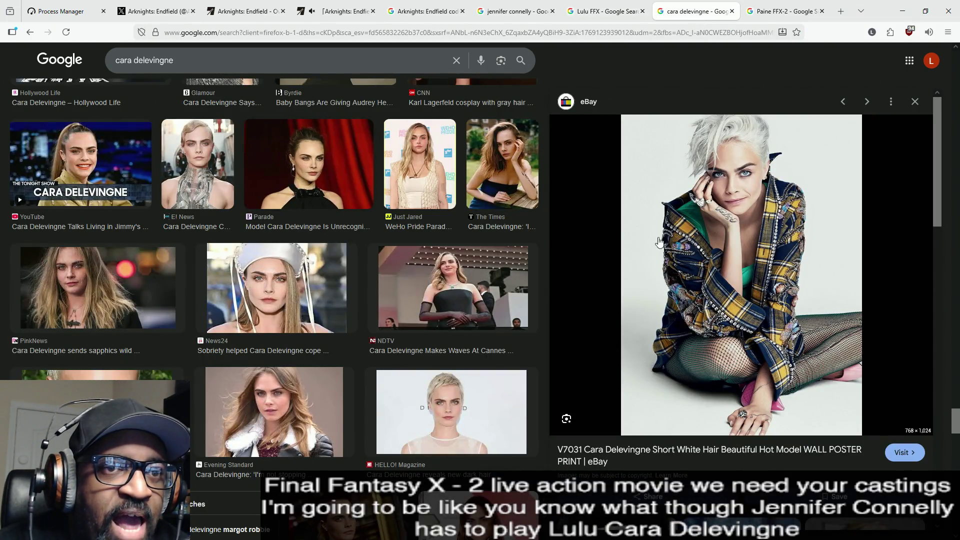
{"action": "left_click", "coordinate": [778, 12]}
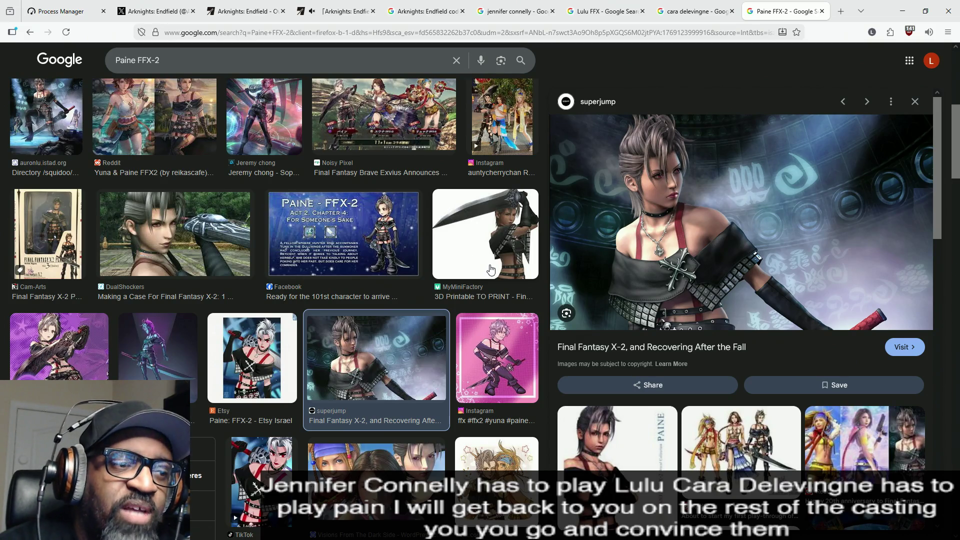
Scroll through the Paine image grid, then minimize Firefox to reveal the Unreal graph.
{"action": "scroll", "coordinate": [488, 269], "scroll_direction": "down", "scroll_amount": 2}
{"action": "scroll", "coordinate": [489, 269], "scroll_direction": "down", "scroll_amount": 2}
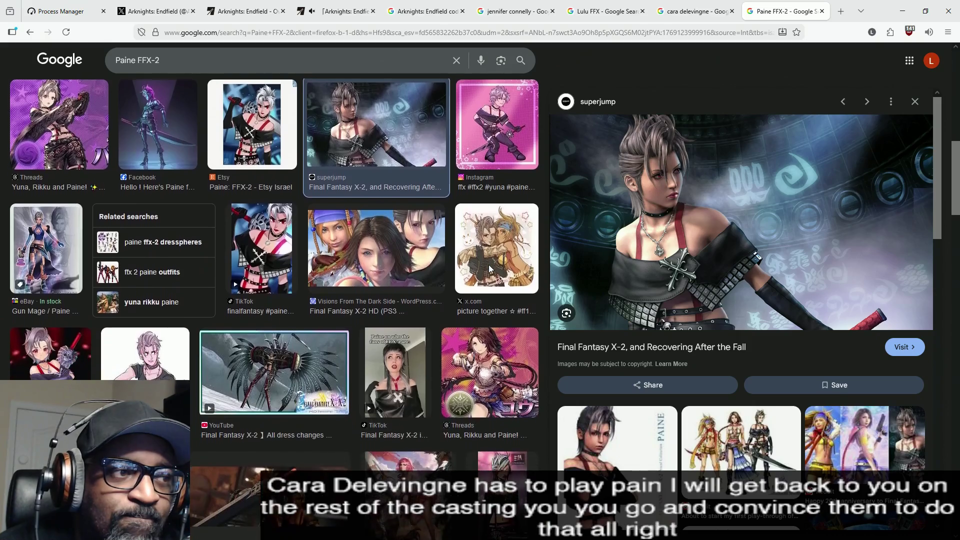
{"action": "scroll", "coordinate": [489, 269], "scroll_direction": "up", "scroll_amount": 5}
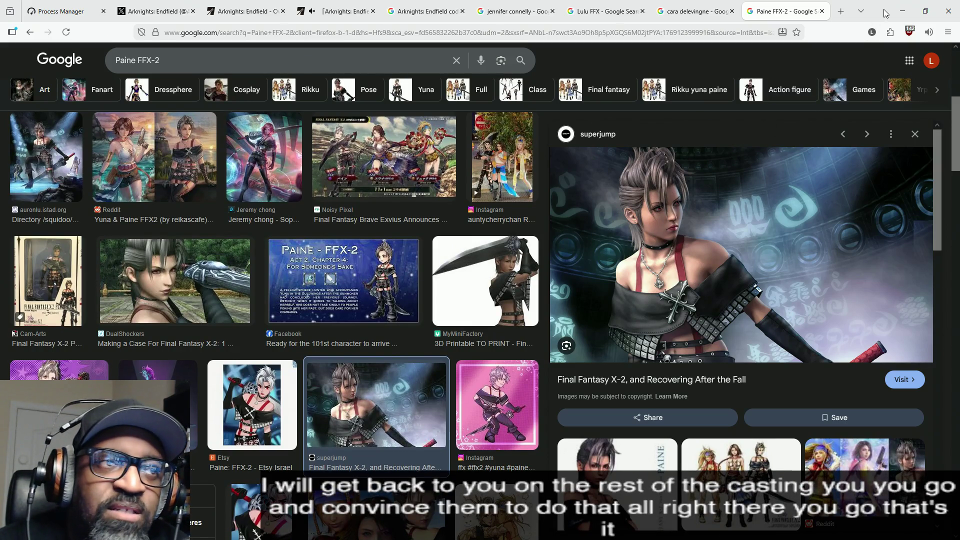
{"action": "left_click", "coordinate": [903, 11]}
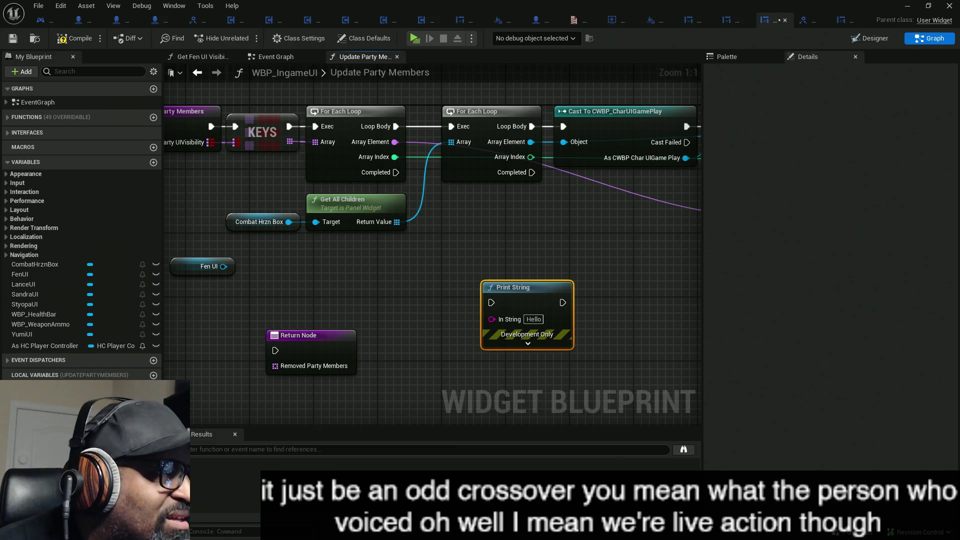
Switch from the Unreal Blueprint editor to Firefox's Aki-Ross Google Images results.
{"action": "key", "text": "alt+Tab"}
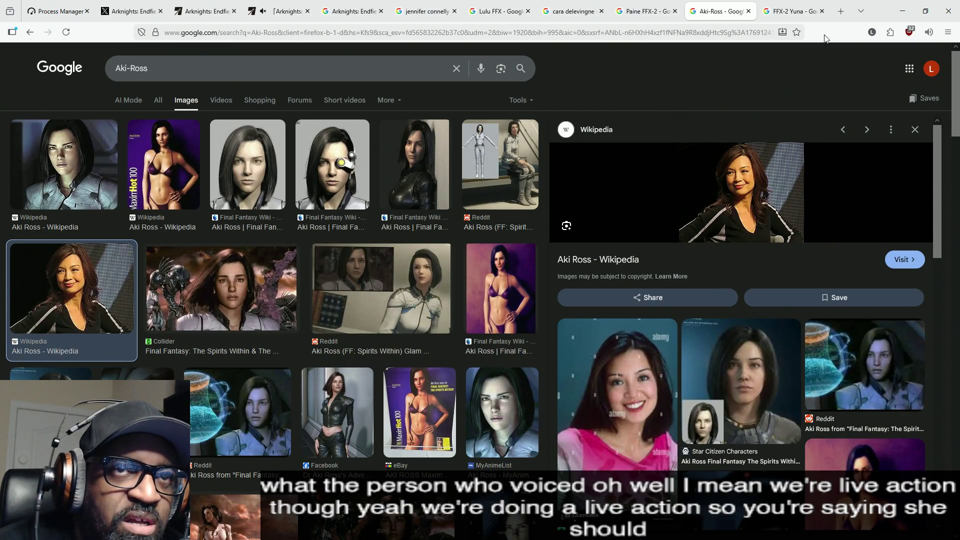
Minimize Firefox to return to WBP_IngameUI's Update Party Members graph.
{"action": "left_click", "coordinate": [902, 11]}
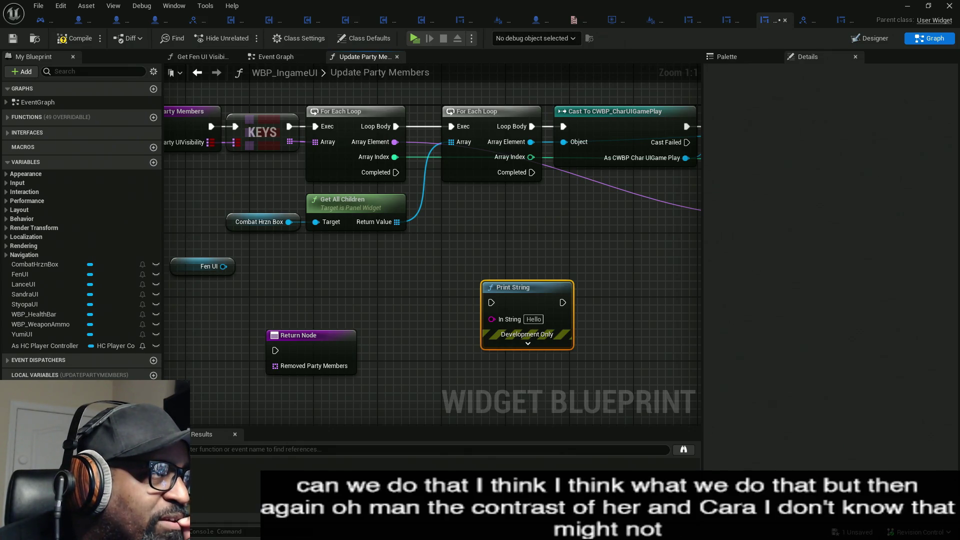
Maximize Firefox and switch between the FFX-2 Yuna and actress image results tabs.
{"action": "left_click", "coordinate": [28, 91]}
{"action": "mouse_move", "coordinate": [27, 92]}
{"action": "left_mouse_down"}
{"action": "mouse_move", "coordinate": [828, 16]}
{"action": "mouse_move", "coordinate": [825, 2]}
{"action": "left_mouse_up"}
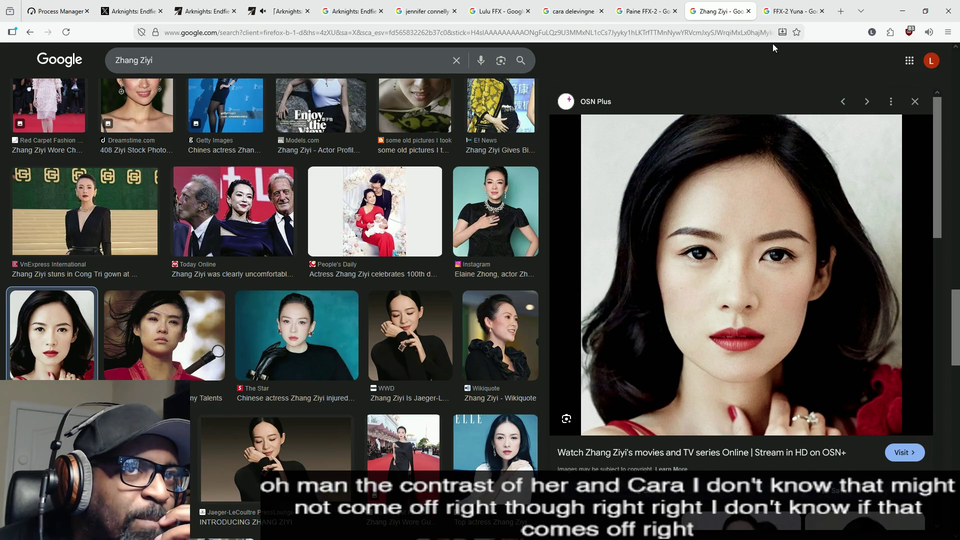
{"action": "left_click", "coordinate": [792, 11]}
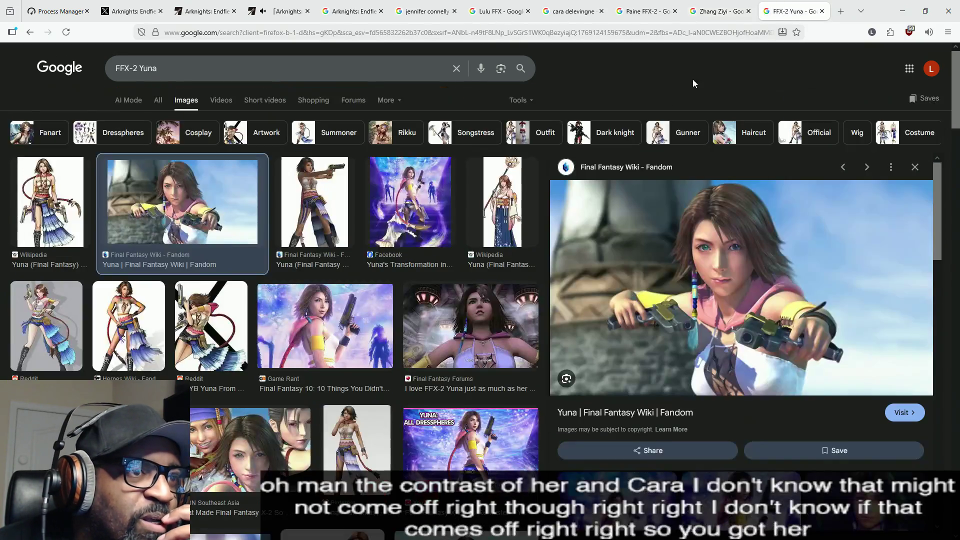
{"action": "left_click", "coordinate": [718, 12]}
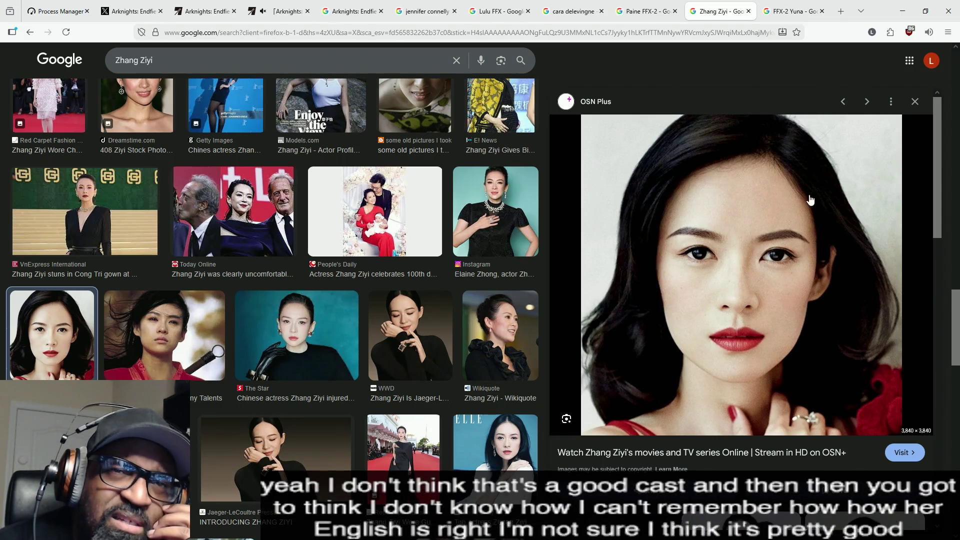
Browse the Paine and Lulu search tabs, end on FFX-2 Yuna results, then minimize Firefox.
{"action": "left_click", "coordinate": [786, 15]}
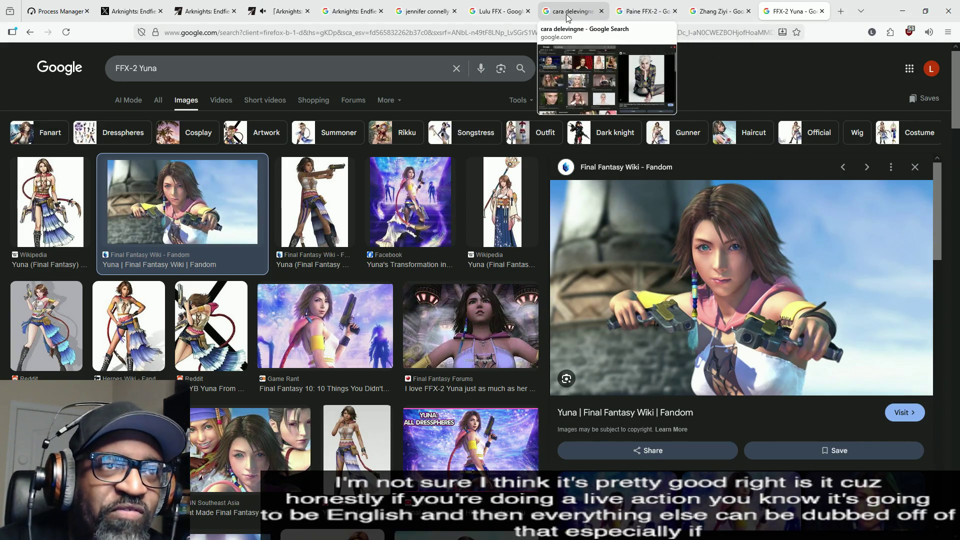
{"action": "left_click", "coordinate": [567, 17]}
{"action": "left_click", "coordinate": [631, 15]}
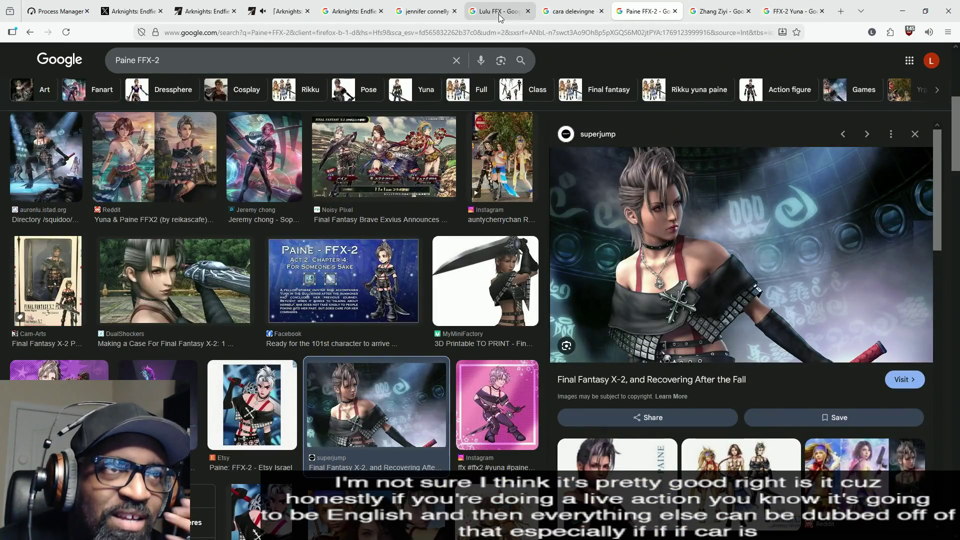
{"action": "left_click", "coordinate": [440, 18]}
{"action": "left_click", "coordinate": [500, 12]}
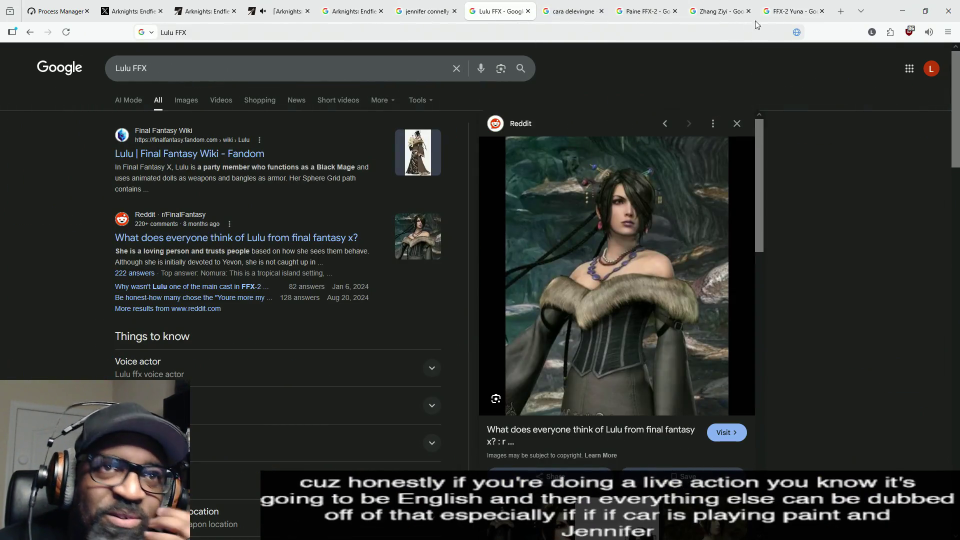
{"action": "left_click", "coordinate": [795, 14]}
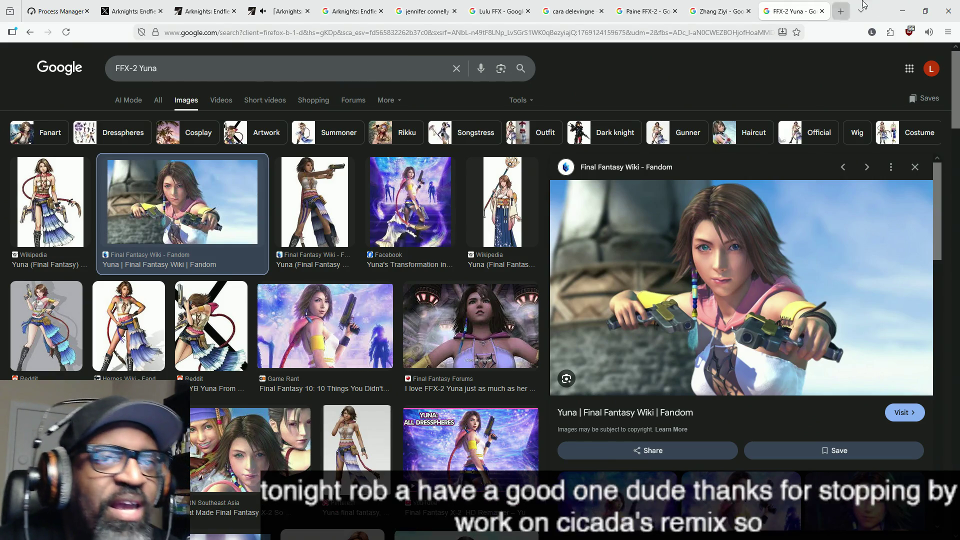
{"action": "left_click", "coordinate": [903, 11]}
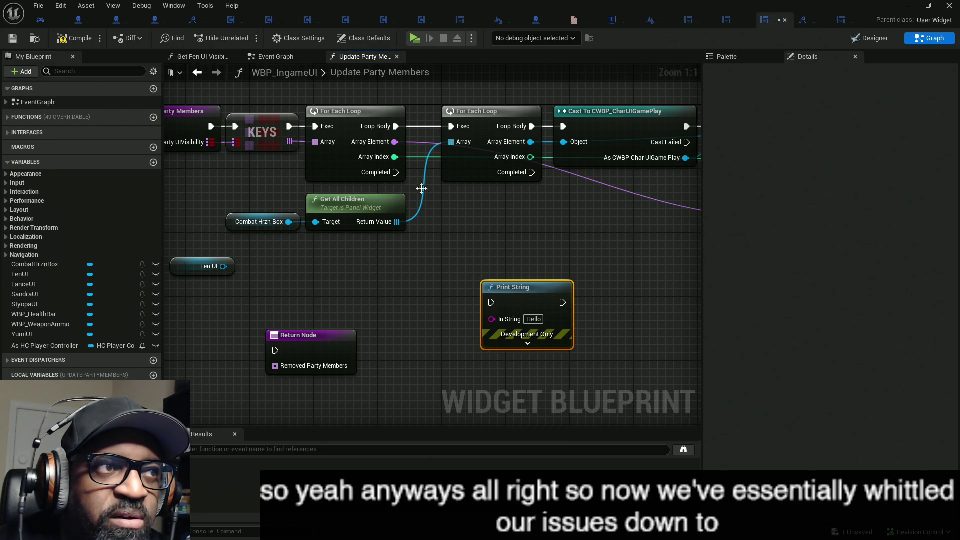
Expand Print String's advanced pins and change its Text Color from cyan to yellow.
{"action": "left_click_drag", "start_coordinate": [489, 212], "coordinate": [475, 220]}
{"action": "left_click_drag", "start_coordinate": [511, 358], "coordinate": [506, 266]}
{"action": "left_click", "coordinate": [508, 258]}
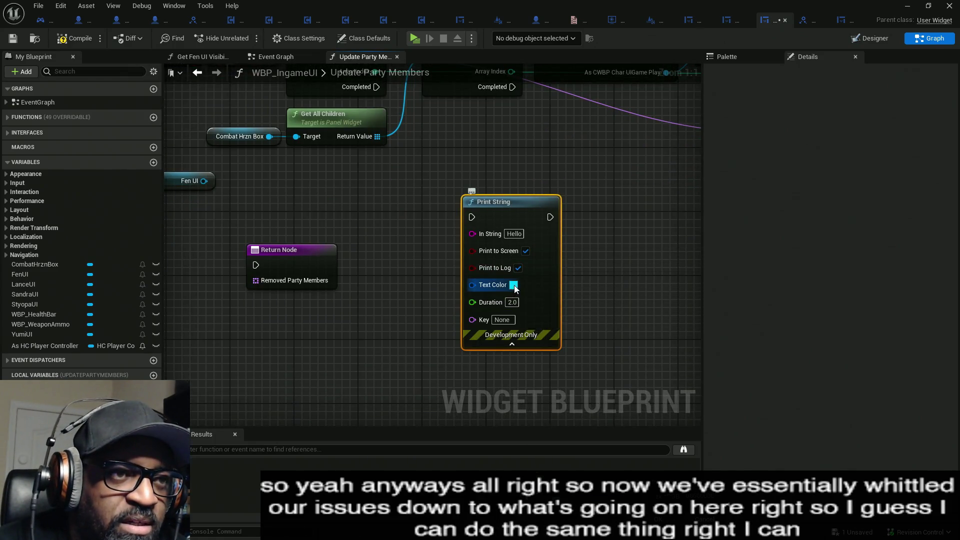
{"action": "left_click", "coordinate": [513, 285]}
{"action": "left_click_drag", "start_coordinate": [603, 392], "coordinate": [635, 443]}
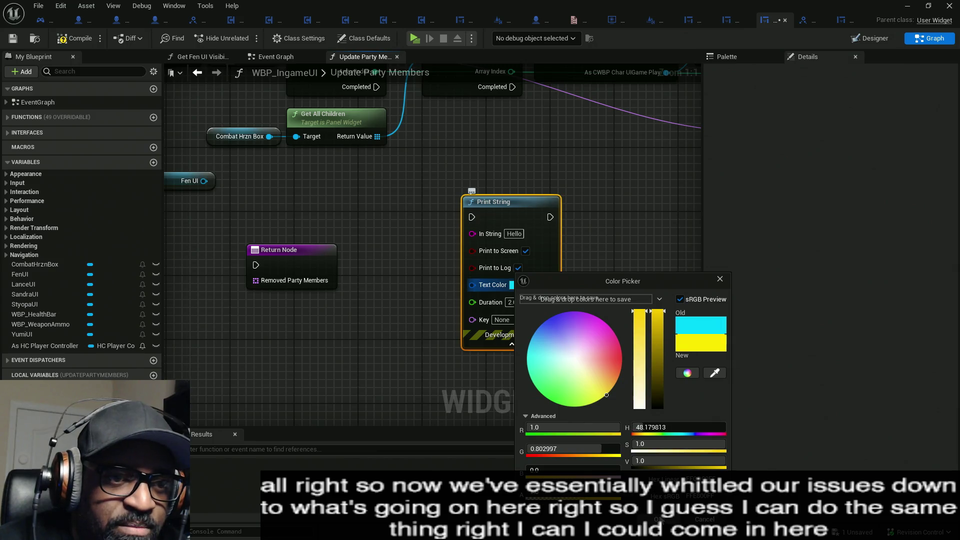
{"action": "left_click", "coordinate": [435, 185]}
{"action": "scroll", "coordinate": [435, 185], "scroll_direction": "down", "scroll_amount": 2}
{"action": "mouse_move", "coordinate": [386, 239]}
{"action": "left_mouse_down"}
{"action": "mouse_move", "coordinate": [530, 223]}
{"action": "mouse_move", "coordinate": [425, 223]}
{"action": "mouse_move", "coordinate": [373, 252]}
{"action": "mouse_move", "coordinate": [501, 245]}
{"action": "left_mouse_up"}
{"action": "mouse_move", "coordinate": [448, 192]}
{"action": "left_mouse_down"}
{"action": "mouse_move", "coordinate": [320, 230]}
{"action": "mouse_move", "coordinate": [257, 275]}
{"action": "left_mouse_up"}
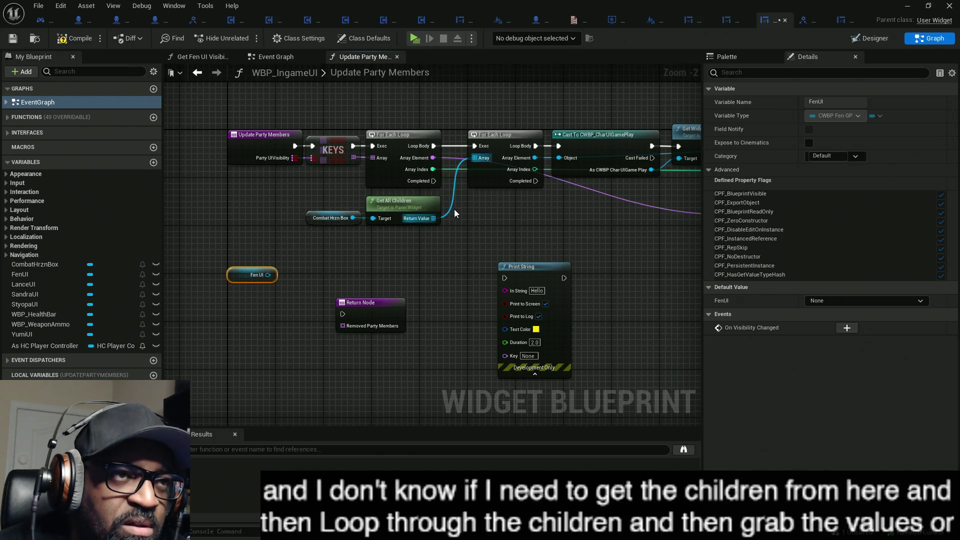
Wire Get Widget Tag's execution into Print String and move the Branch node aside.
{"action": "mouse_move", "coordinate": [544, 206]}
{"action": "left_mouse_down"}
{"action": "mouse_move", "coordinate": [371, 221]}
{"action": "mouse_move", "coordinate": [316, 251]}
{"action": "mouse_move", "coordinate": [525, 272]}
{"action": "mouse_move", "coordinate": [456, 263]}
{"action": "left_mouse_up"}
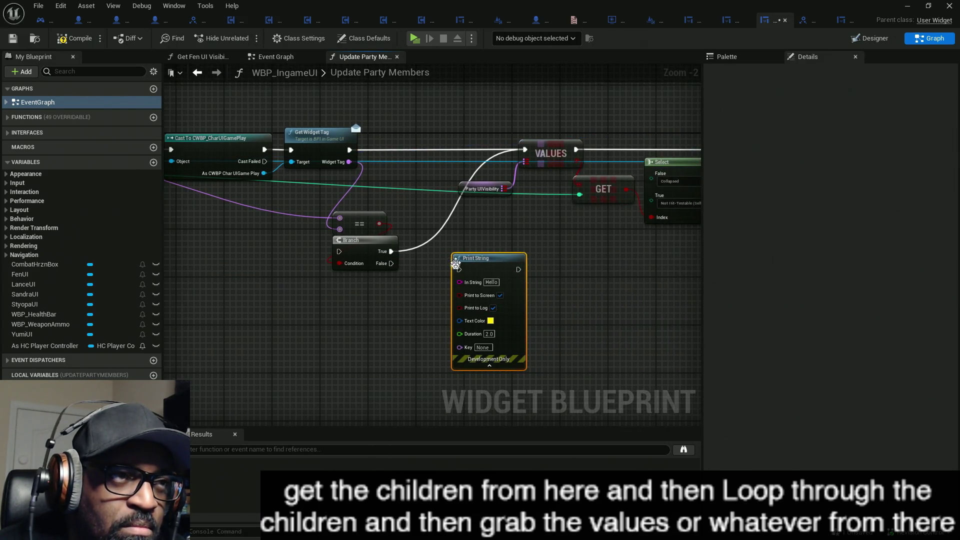
{"action": "mouse_move", "coordinate": [350, 150]}
{"action": "left_mouse_down"}
{"action": "mouse_move", "coordinate": [465, 271]}
{"action": "mouse_move", "coordinate": [525, 275]}
{"action": "mouse_move", "coordinate": [526, 149]}
{"action": "left_mouse_up"}
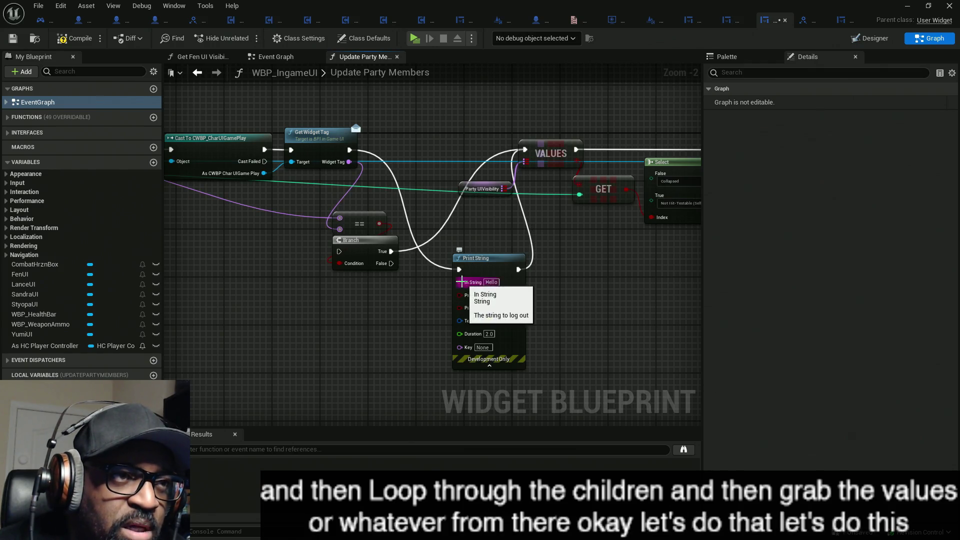
{"action": "left_click_drag", "start_coordinate": [352, 240], "coordinate": [242, 276]}
Feed Widget Tag into Print String's In String through an auto-added Name-to-String conversion, then test-play.
{"action": "mouse_move", "coordinate": [459, 283]}
{"action": "left_mouse_down"}
{"action": "mouse_move", "coordinate": [347, 183]}
{"action": "mouse_move", "coordinate": [348, 162]}
{"action": "left_mouse_up"}
{"action": "left_click_drag", "start_coordinate": [359, 224], "coordinate": [245, 223]}
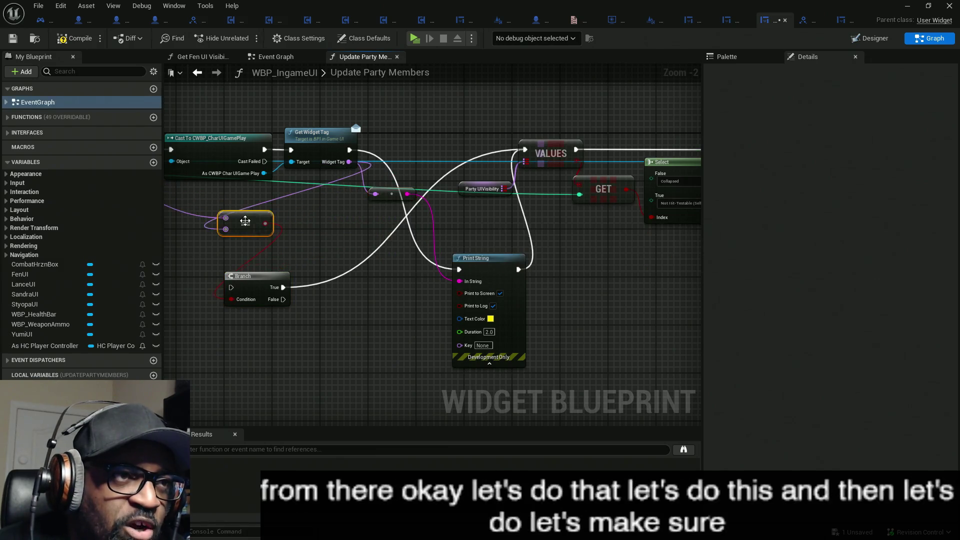
{"action": "left_click", "coordinate": [383, 243]}
{"action": "left_click_drag", "start_coordinate": [383, 247], "coordinate": [377, 247]}
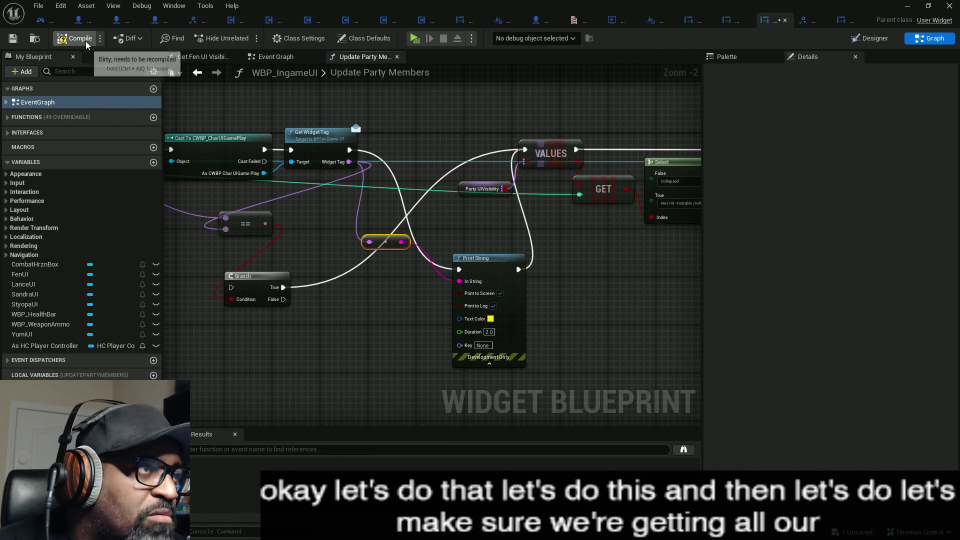
{"action": "left_click", "coordinate": [415, 40]}
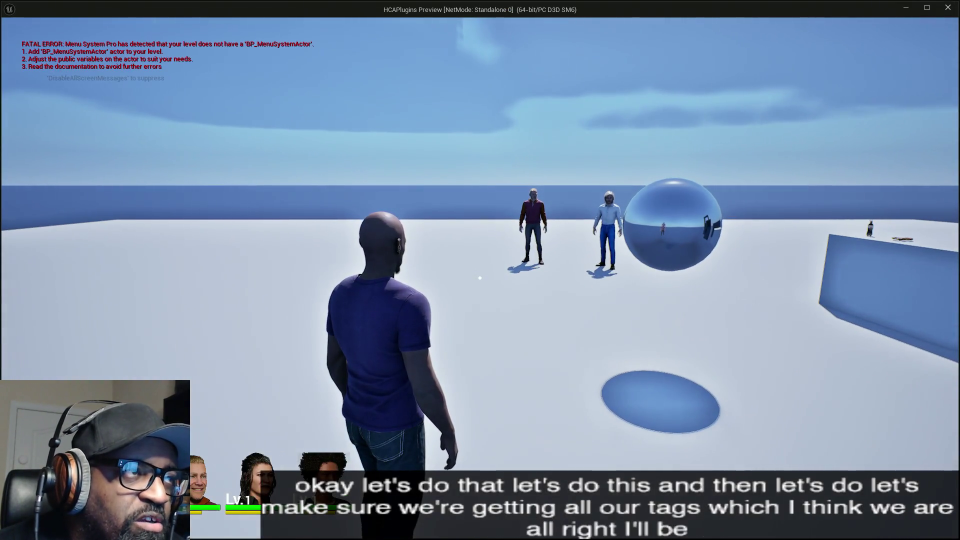
{"action": "key", "text": "Escape"}
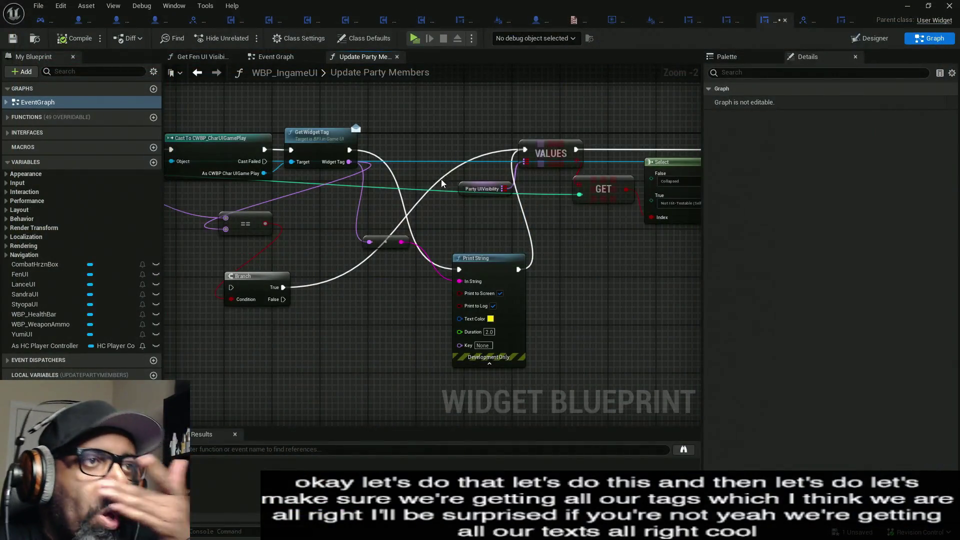
{"action": "scroll", "coordinate": [441, 179], "scroll_direction": "up", "scroll_amount": 2}
{"action": "scroll", "coordinate": [568, 185], "scroll_direction": "down", "scroll_amount": 1}
{"action": "scroll", "coordinate": [545, 175], "scroll_direction": "up", "scroll_amount": 1}
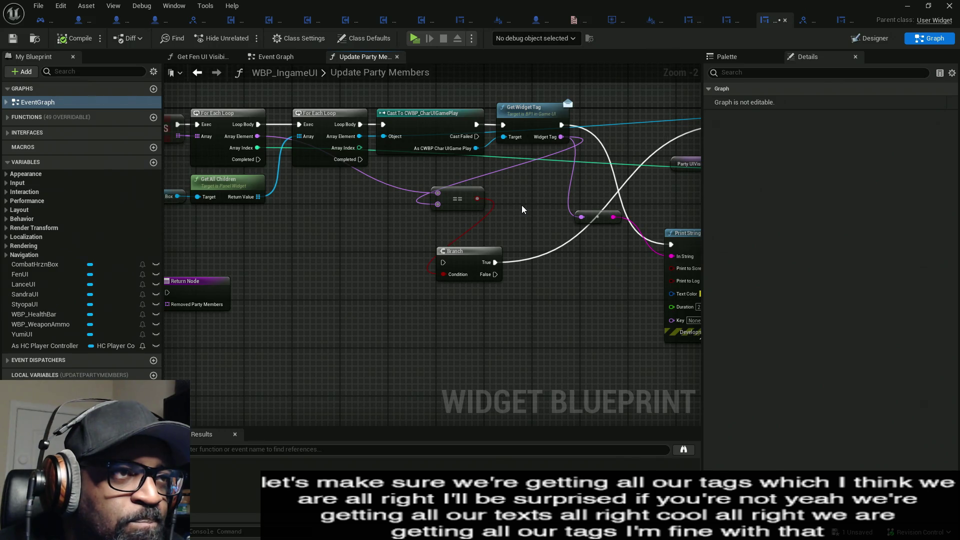
Move the Return Node and Combat Hrzn Box down, and set the KEYS loop aside top-left.
{"action": "left_click_drag", "start_coordinate": [336, 229], "coordinate": [504, 221]}
{"action": "left_click_drag", "start_coordinate": [379, 293], "coordinate": [607, 316]}
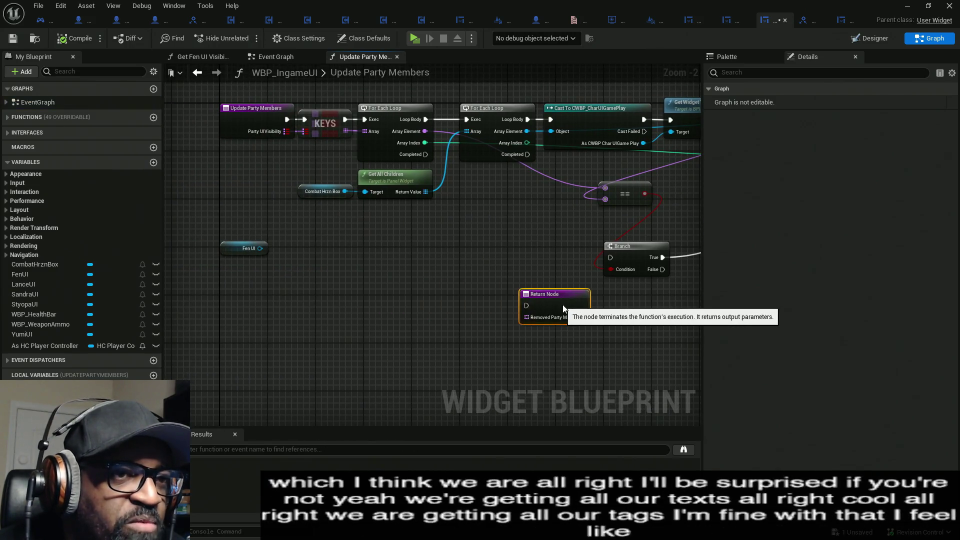
{"action": "left_click_drag", "start_coordinate": [437, 275], "coordinate": [423, 280]}
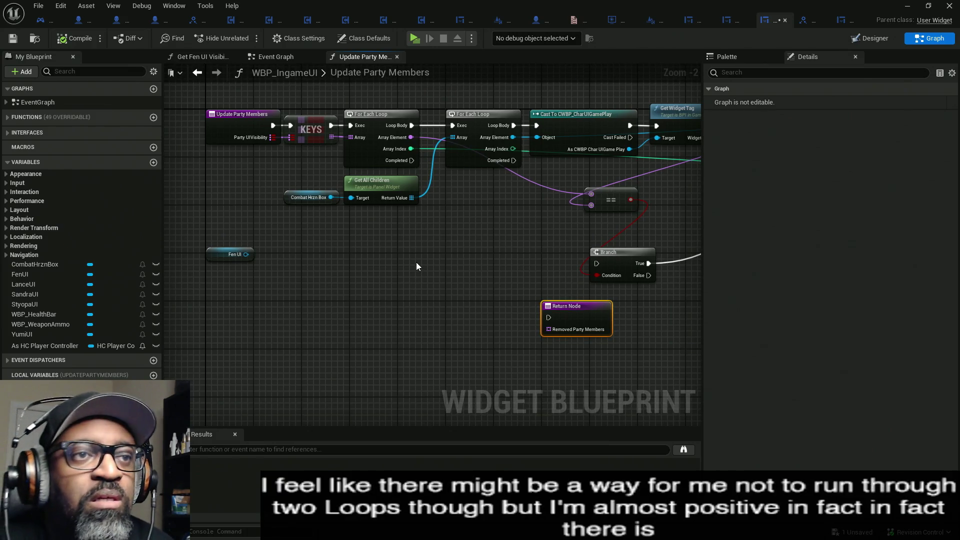
{"action": "left_click_drag", "start_coordinate": [317, 178], "coordinate": [371, 223]}
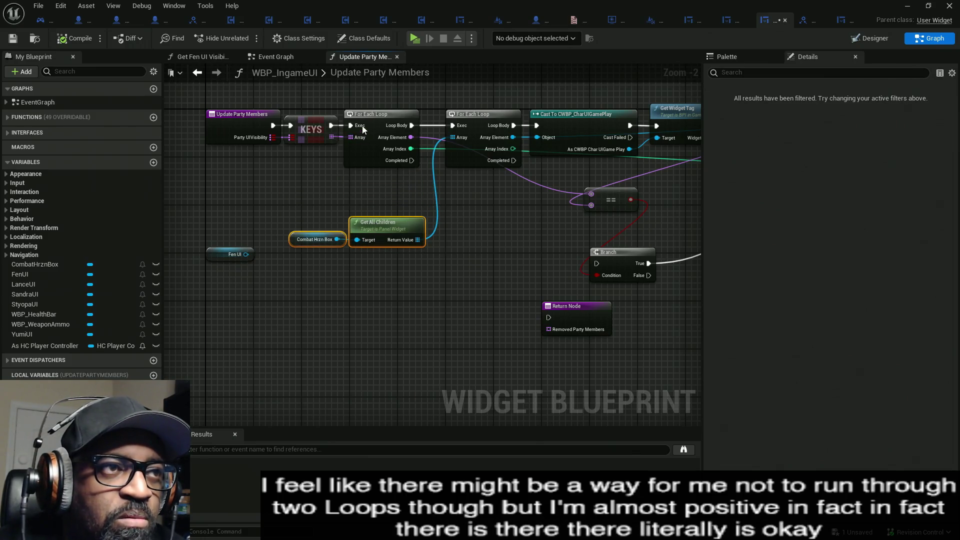
{"action": "left_click", "coordinate": [296, 131]}
{"action": "left_click", "coordinate": [378, 157], "text": "ctrl"}
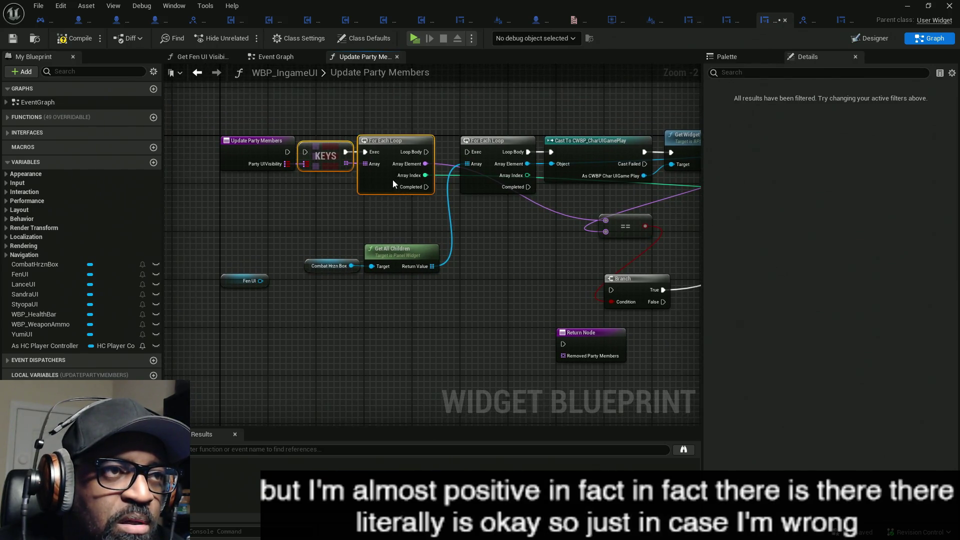
{"action": "left_click_drag", "start_coordinate": [445, 185], "coordinate": [224, 111]}
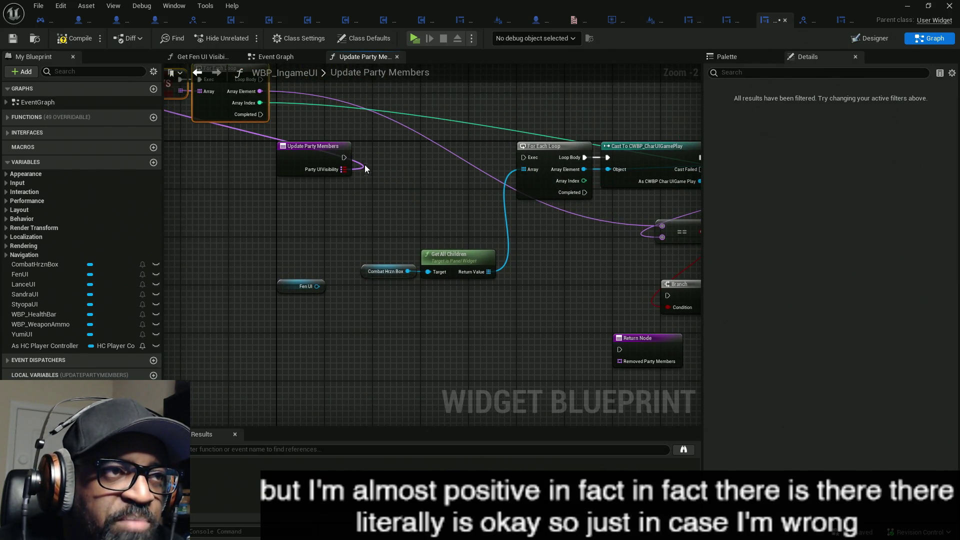
Connect the entry to the children loop, delete the Fen UI getter, and reposition Get All Children.
{"action": "left_click_drag", "start_coordinate": [345, 157], "coordinate": [524, 157]}
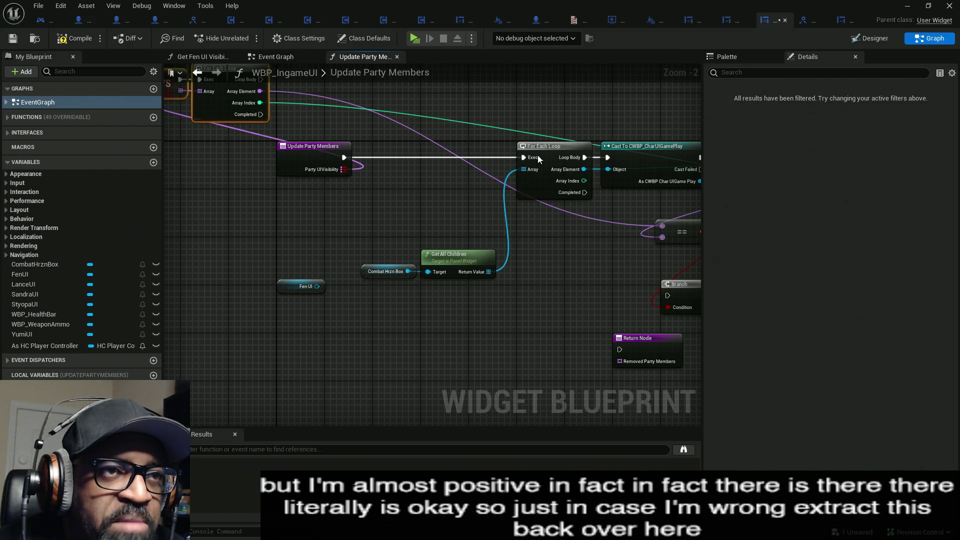
{"action": "left_click_drag", "start_coordinate": [309, 261], "coordinate": [364, 239]}
{"action": "left_click", "coordinate": [356, 264]}
{"action": "key", "text": "Delete"}
{"action": "mouse_move", "coordinate": [407, 190]}
{"action": "left_mouse_down"}
{"action": "mouse_move", "coordinate": [443, 223]}
{"action": "mouse_move", "coordinate": [555, 261]}
{"action": "left_mouse_up"}
{"action": "mouse_move", "coordinate": [518, 236]}
{"action": "left_mouse_down"}
{"action": "mouse_move", "coordinate": [368, 197]}
{"action": "mouse_move", "coordinate": [374, 170]}
{"action": "left_mouse_up"}
{"action": "mouse_move", "coordinate": [304, 256]}
{"action": "left_mouse_down"}
{"action": "mouse_move", "coordinate": [274, 167]}
{"action": "mouse_move", "coordinate": [325, 245]}
{"action": "left_mouse_up"}
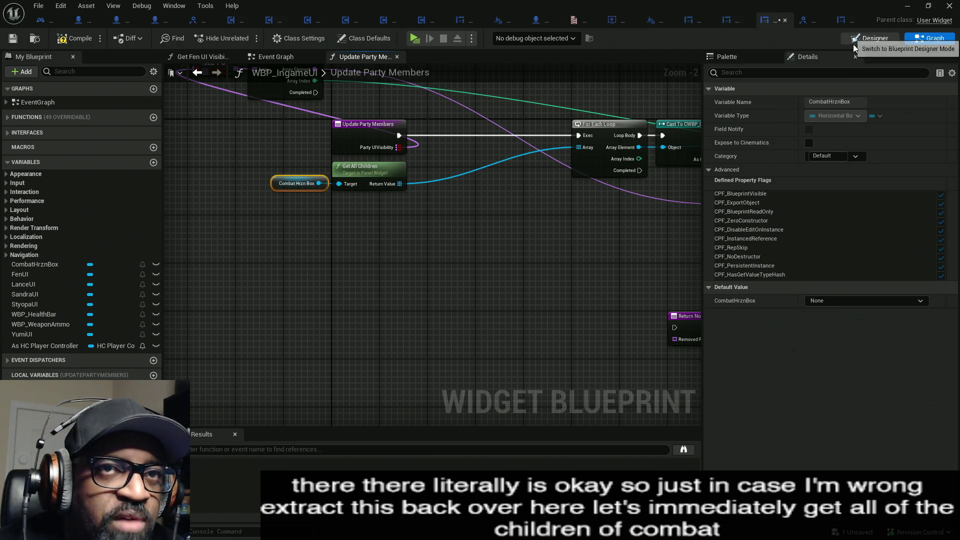
{"action": "left_click", "coordinate": [855, 40]}
Locate CombatHrznBox in Designer, then move the For Each Loop and Cast node left.
{"action": "left_click", "coordinate": [64, 353]}
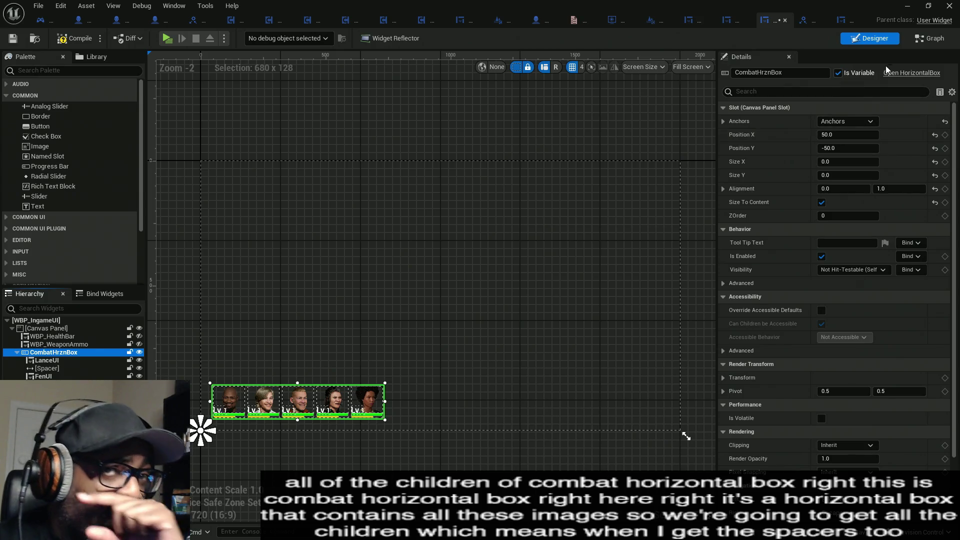
{"action": "left_click", "coordinate": [931, 43]}
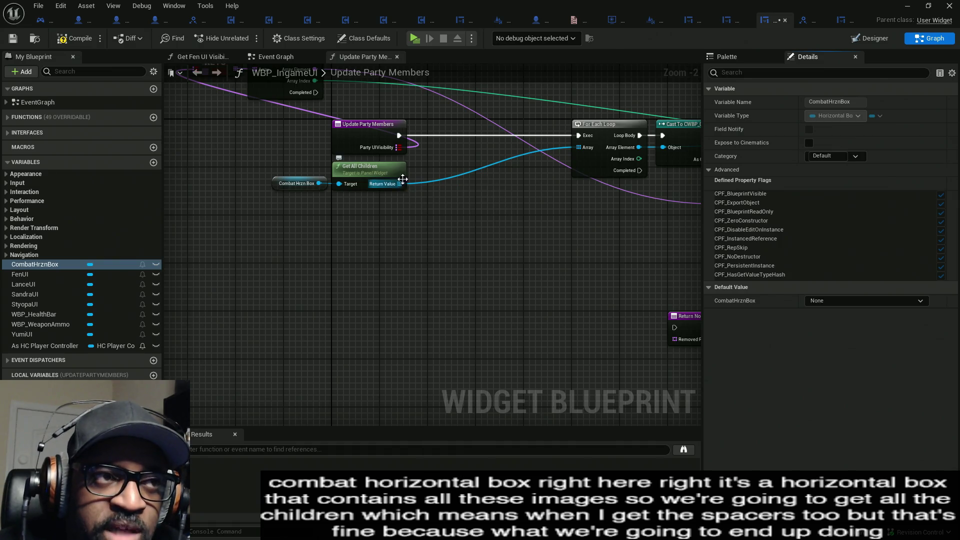
{"action": "left_click_drag", "start_coordinate": [588, 142], "coordinate": [444, 142]}
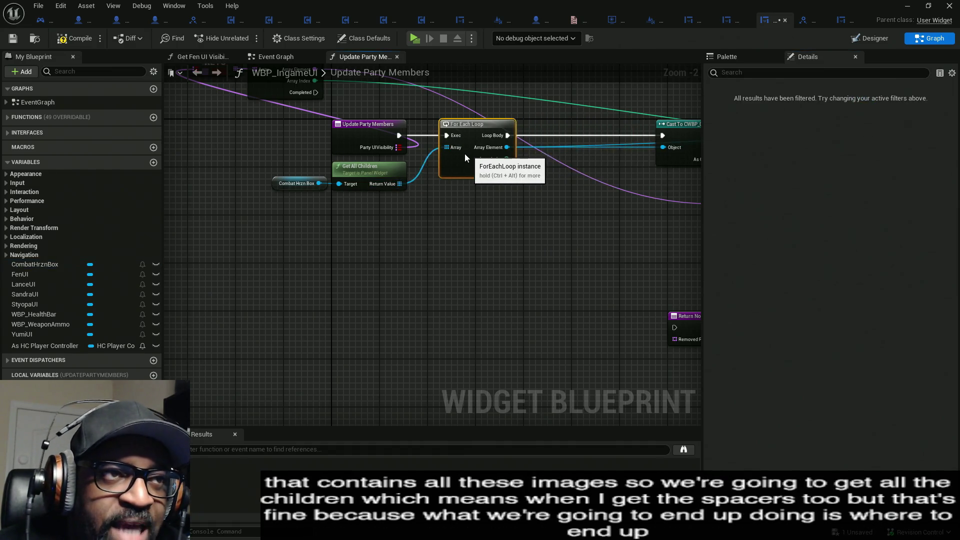
{"action": "left_click_drag", "start_coordinate": [681, 152], "coordinate": [530, 153]}
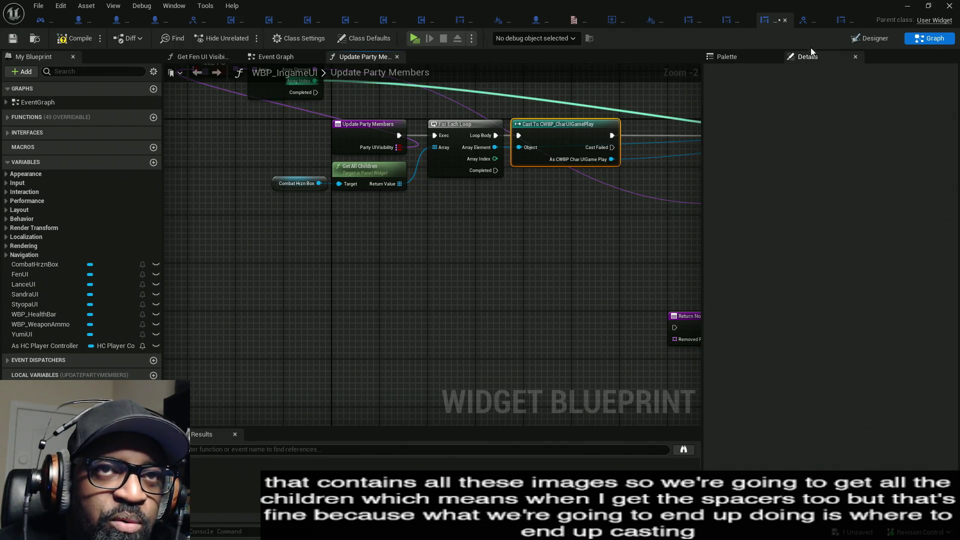
Inspect the CWBP_LanceGPImage widget layout, then return to WBP_IngameUI's Update Party Members graph.
{"action": "left_click", "coordinate": [843, 24]}
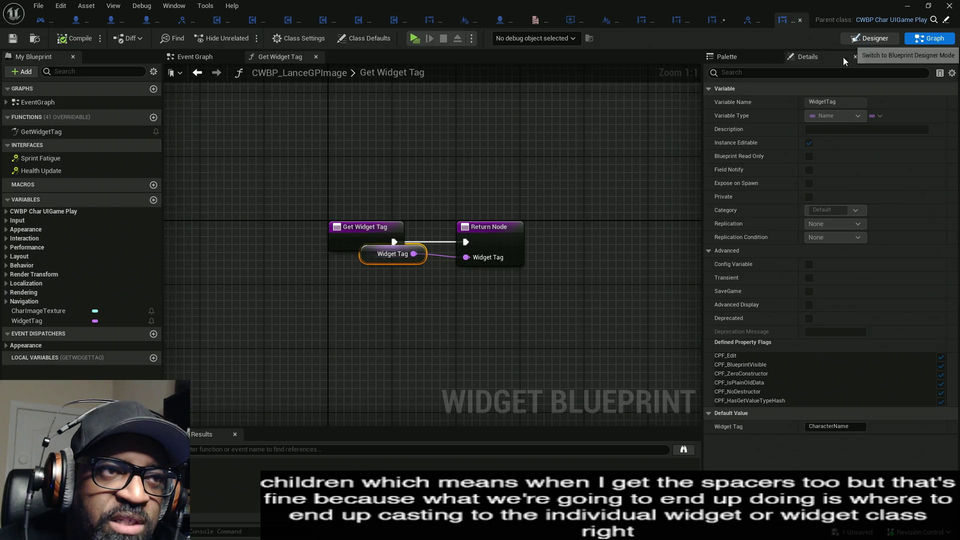
{"action": "left_click", "coordinate": [860, 39]}
{"action": "scroll", "coordinate": [550, 250], "scroll_direction": "up", "scroll_amount": 3}
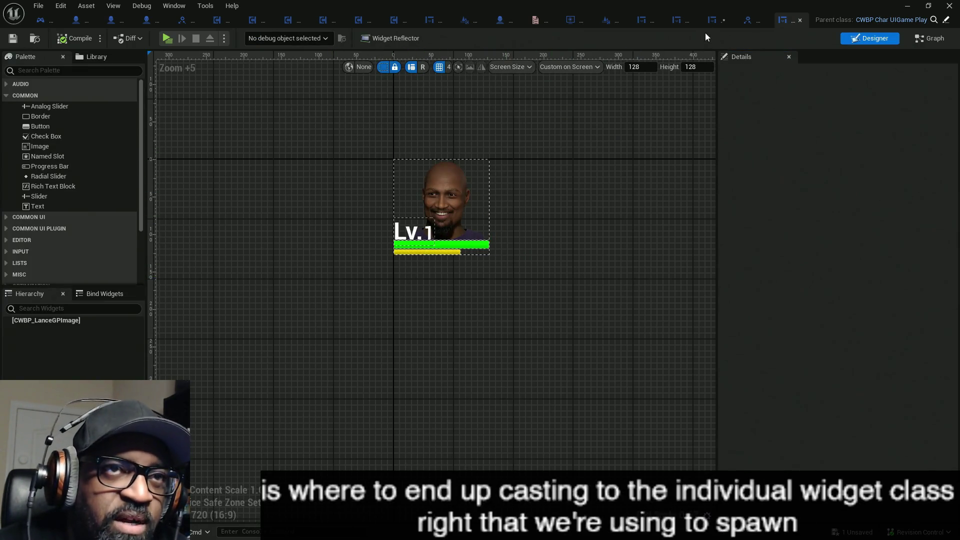
{"action": "left_click", "coordinate": [714, 20]}
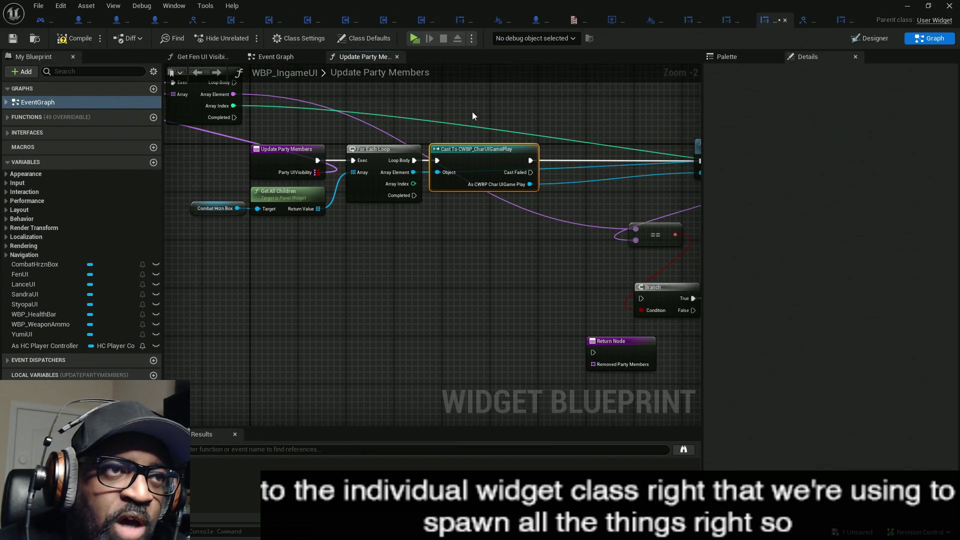
Move the Cast node up-left and cancel the node search from Cast Failed.
{"action": "left_click_drag", "start_coordinate": [505, 268], "coordinate": [511, 272]}
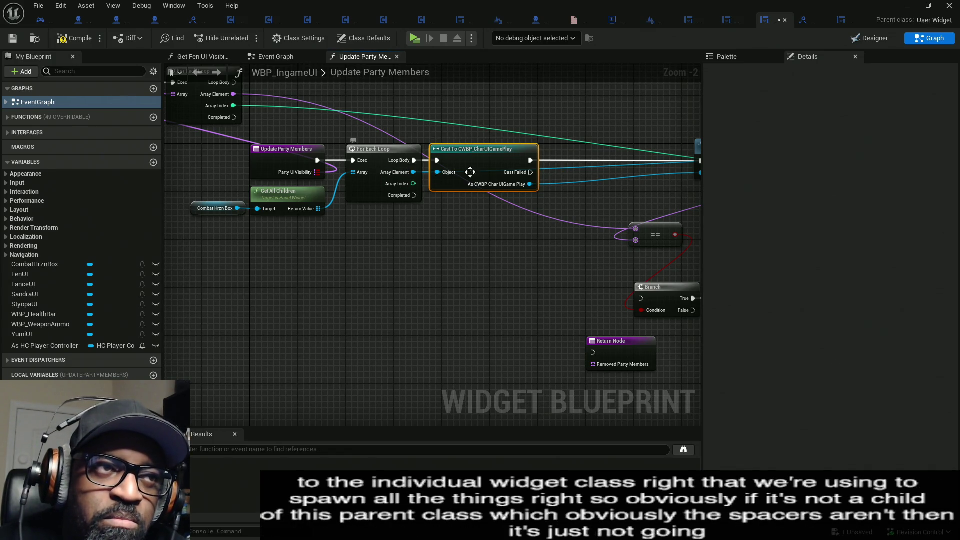
{"action": "left_click_drag", "start_coordinate": [467, 219], "coordinate": [517, 144]}
{"action": "mouse_move", "coordinate": [470, 194]}
{"action": "left_mouse_down"}
{"action": "mouse_move", "coordinate": [516, 193]}
{"action": "mouse_move", "coordinate": [557, 221]}
{"action": "left_mouse_up"}
{"action": "left_click_drag", "start_coordinate": [558, 184], "coordinate": [481, 160]}
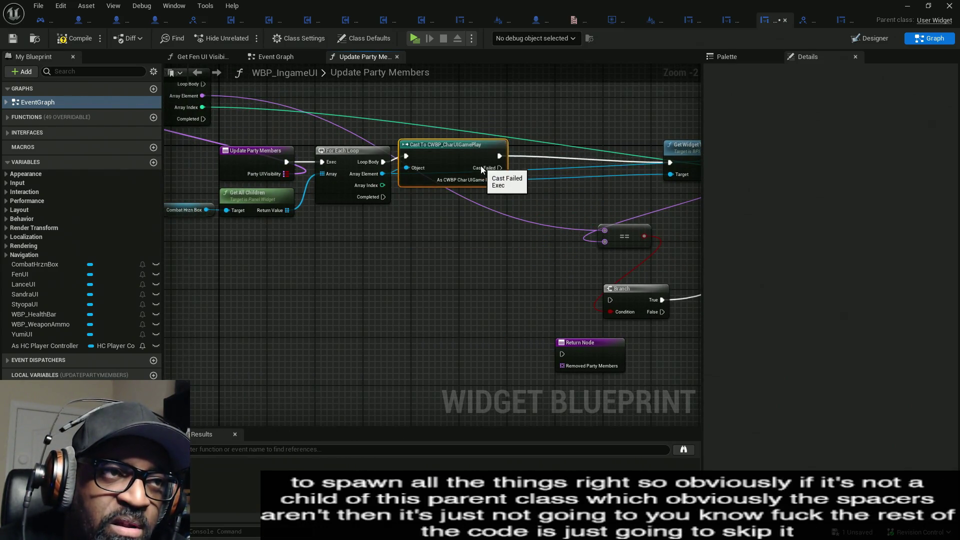
{"action": "left_click_drag", "start_coordinate": [500, 173], "coordinate": [524, 255]}
{"action": "left_click", "coordinate": [430, 256]}
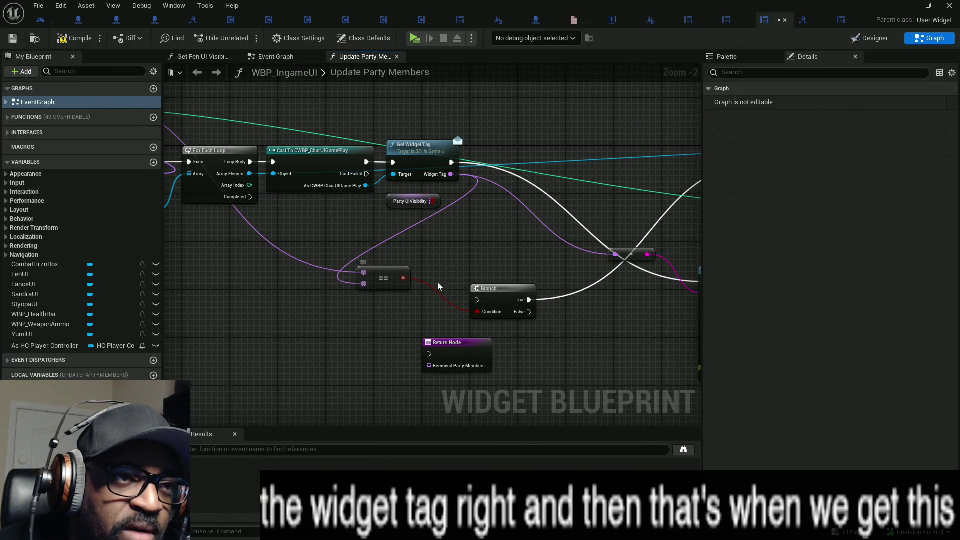
Move the == and Branch nodes down beside the Return Node.
{"action": "left_click_drag", "start_coordinate": [388, 284], "coordinate": [395, 362]}
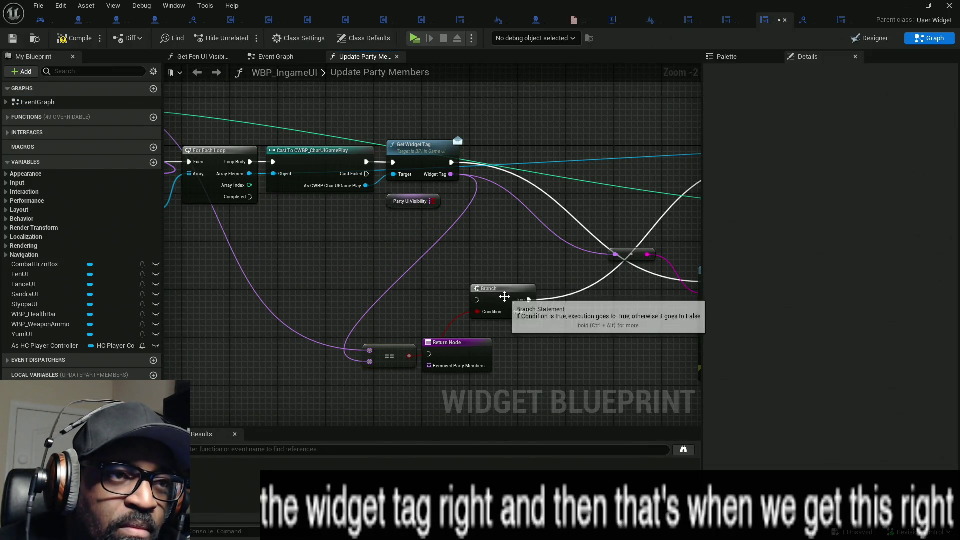
{"action": "left_click_drag", "start_coordinate": [507, 282], "coordinate": [526, 343]}
{"action": "left_click_drag", "start_coordinate": [434, 235], "coordinate": [482, 258]}
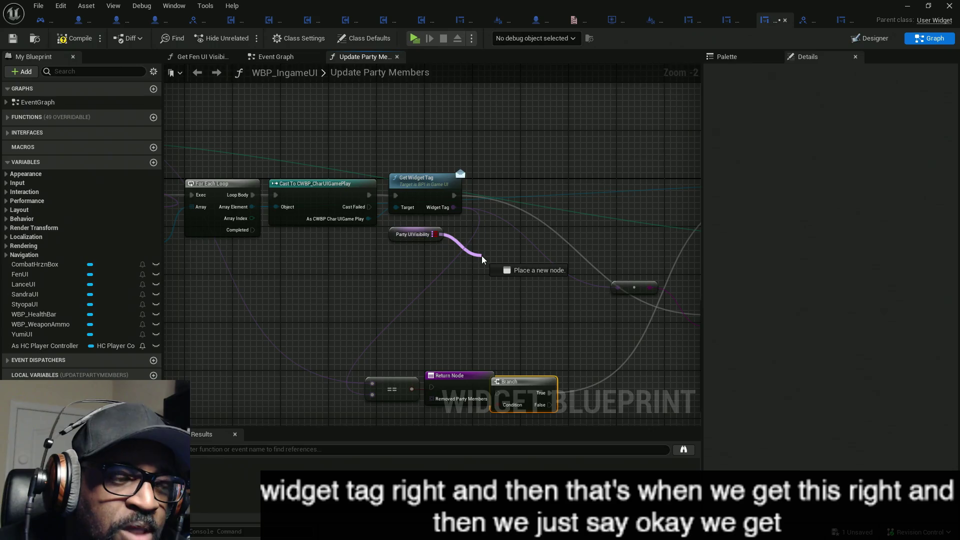
Add a Keys node for the Party UIVisibility map and move both nodes up-left.
{"action": "left_click_drag", "start_coordinate": [481, 259], "coordinate": [482, 259]}
{"action": "type", "text": "key"}
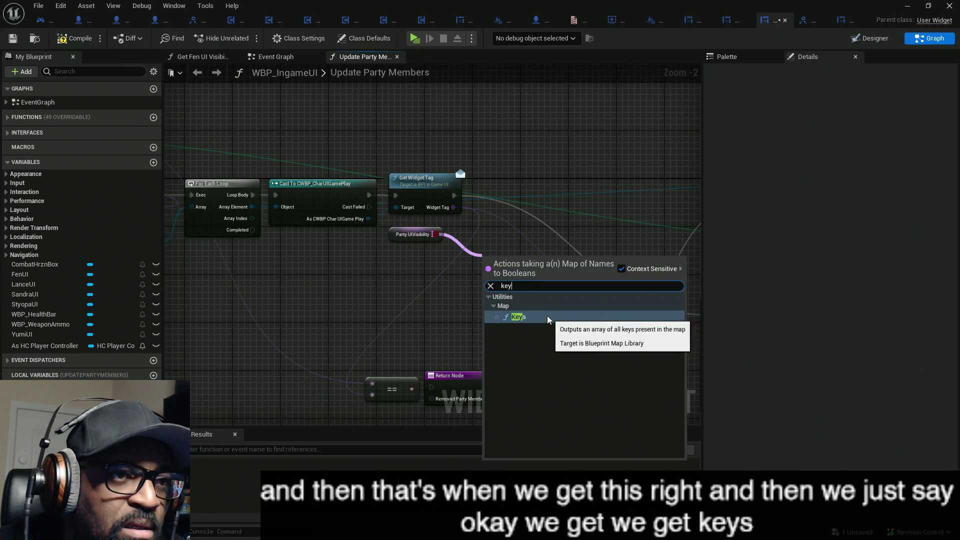
{"action": "left_click", "coordinate": [518, 317]}
{"action": "mouse_move", "coordinate": [410, 236]}
{"action": "left_mouse_down"}
{"action": "mouse_move", "coordinate": [406, 260]}
{"action": "mouse_move", "coordinate": [431, 281]}
{"action": "left_mouse_up"}
{"action": "left_click", "coordinate": [511, 269], "text": "ctrl"}
{"action": "left_click_drag", "start_coordinate": [511, 269], "coordinate": [433, 262]}
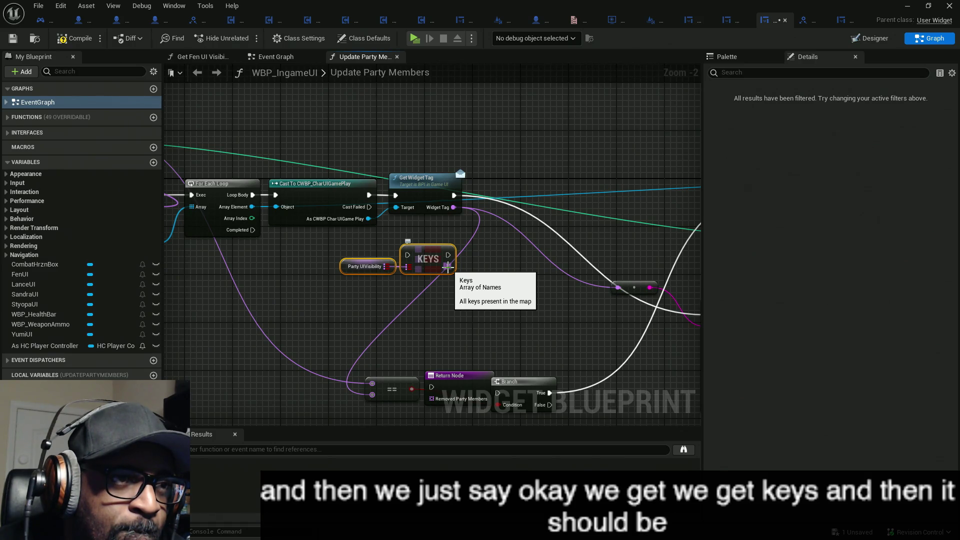
{"action": "left_click_drag", "start_coordinate": [447, 266], "coordinate": [521, 265]}
{"action": "left_click", "coordinate": [457, 300]}
Add a FIND lookup on Party UIVisibility keyed by the widget tag, placed beside the variable.
{"action": "left_click_drag", "start_coordinate": [384, 266], "coordinate": [503, 296]}
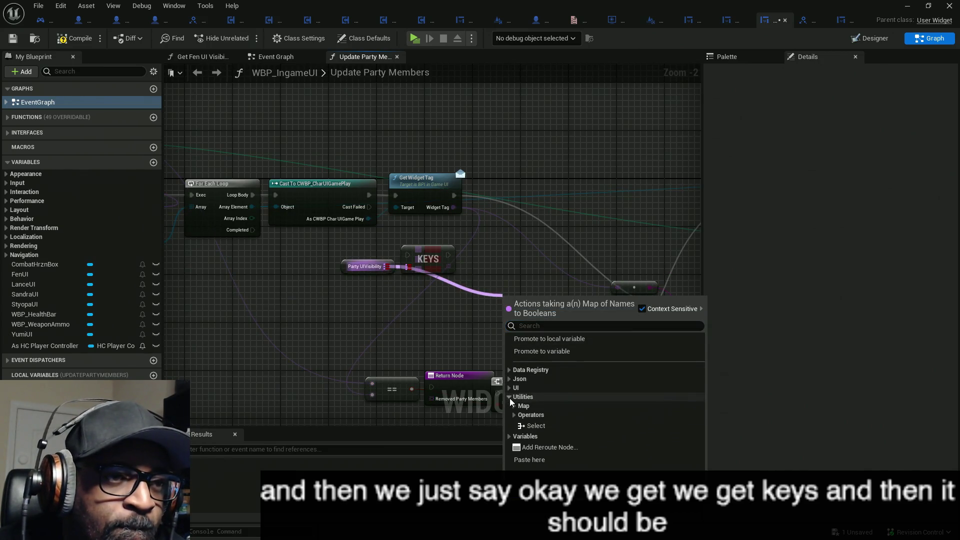
{"action": "scroll", "coordinate": [545, 415], "scroll_direction": "down", "scroll_amount": 2}
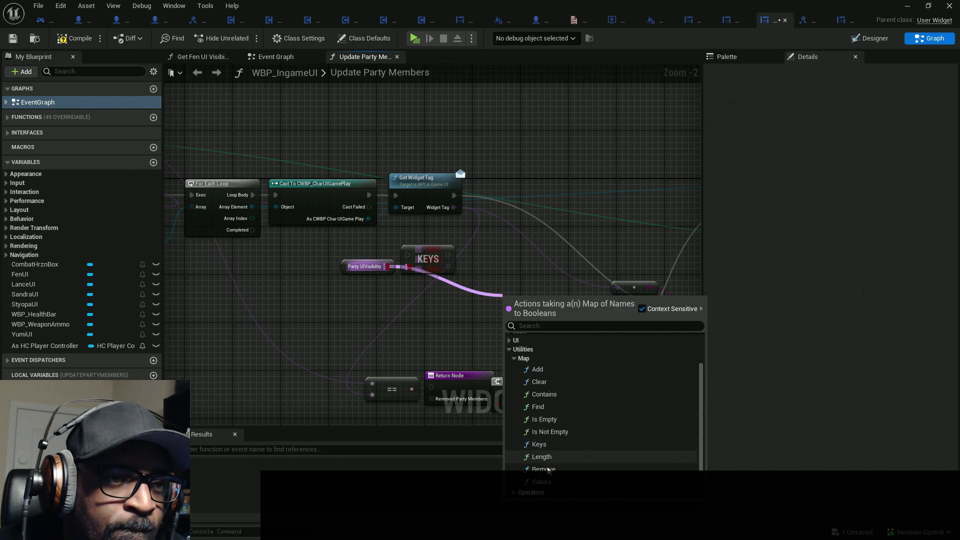
{"action": "left_click", "coordinate": [538, 407]}
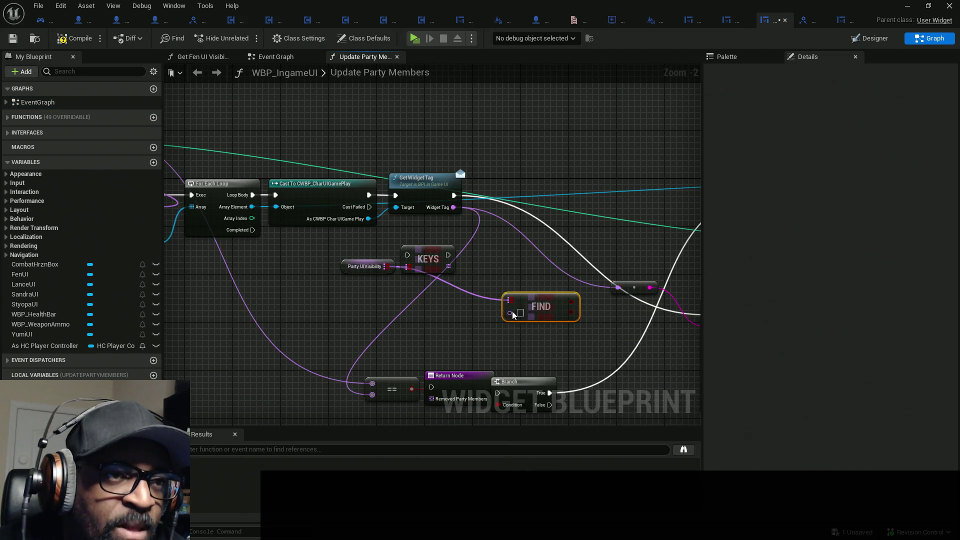
{"action": "left_click_drag", "start_coordinate": [428, 259], "coordinate": [410, 330]}
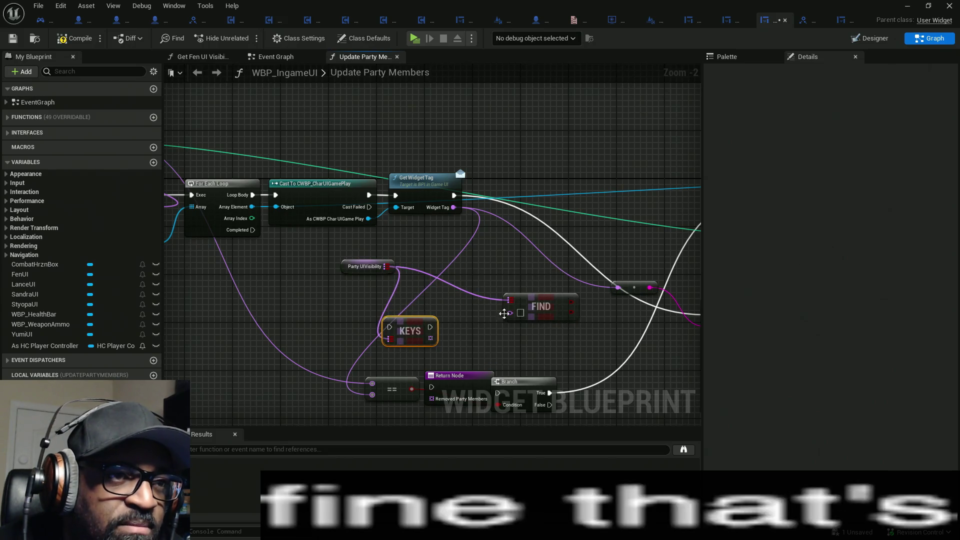
{"action": "left_click_drag", "start_coordinate": [512, 318], "coordinate": [455, 216]}
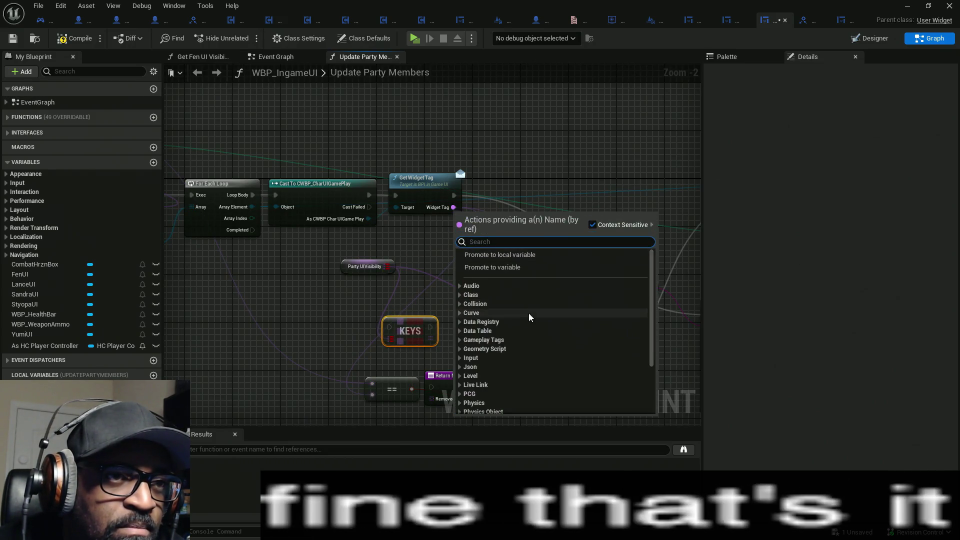
{"action": "left_click", "coordinate": [430, 251]}
{"action": "left_click_drag", "start_coordinate": [510, 313], "coordinate": [454, 213]}
{"action": "mouse_move", "coordinate": [543, 316]}
{"action": "left_mouse_down"}
{"action": "mouse_move", "coordinate": [510, 275]}
{"action": "mouse_move", "coordinate": [471, 280]}
{"action": "left_mouse_up"}
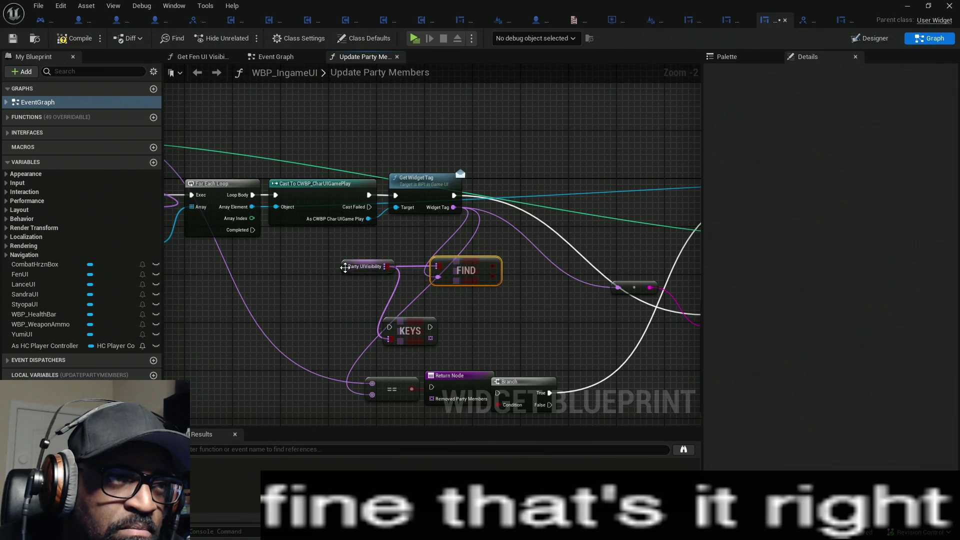
{"action": "left_click_drag", "start_coordinate": [345, 267], "coordinate": [367, 272]}
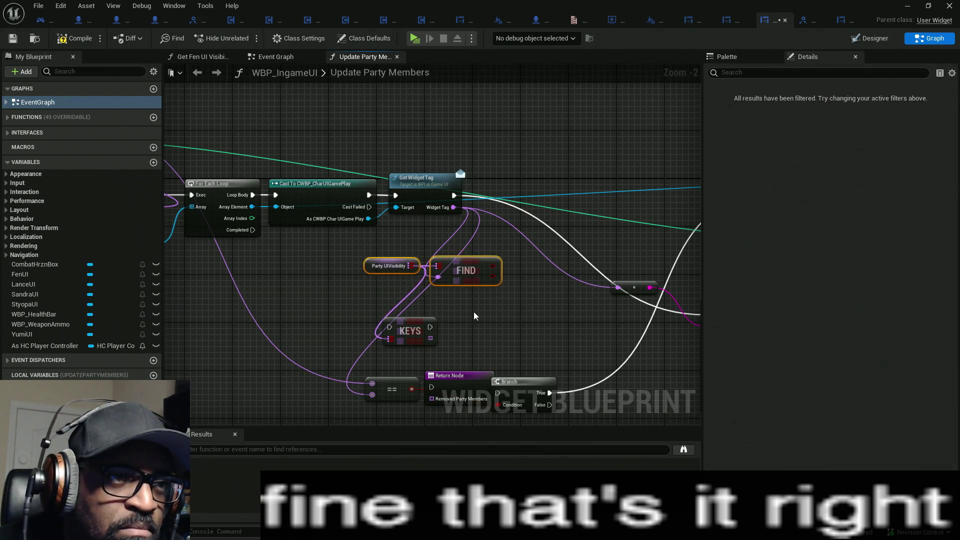
Delete the old KEYS and equality comparison nodes.
{"action": "left_click", "coordinate": [407, 341]}
{"action": "key", "text": "Delete"}
{"action": "left_click", "coordinate": [408, 392]}
{"action": "key", "text": "Delete"}
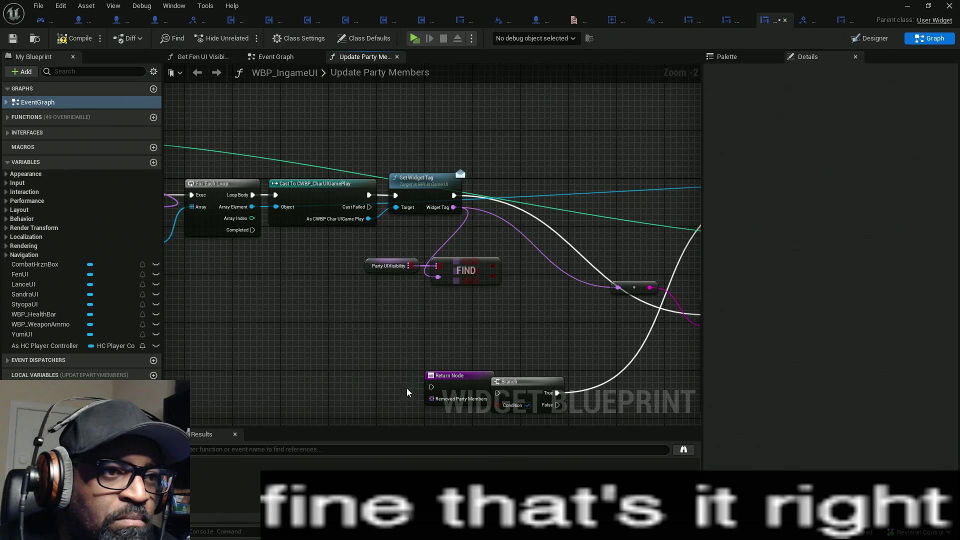
Disconnect Print String's execution wire and move VALUES and Party UIVisibility beside it.
{"action": "mouse_move", "coordinate": [381, 263]}
{"action": "left_mouse_down"}
{"action": "mouse_move", "coordinate": [398, 272]}
{"action": "mouse_move", "coordinate": [447, 230]}
{"action": "mouse_move", "coordinate": [424, 228]}
{"action": "left_mouse_up"}
{"action": "left_click_drag", "start_coordinate": [514, 274], "coordinate": [328, 265]}
{"action": "left_click_drag", "start_coordinate": [561, 290], "coordinate": [507, 294]}
{"action": "left_click", "coordinate": [458, 313], "text": "alt"}
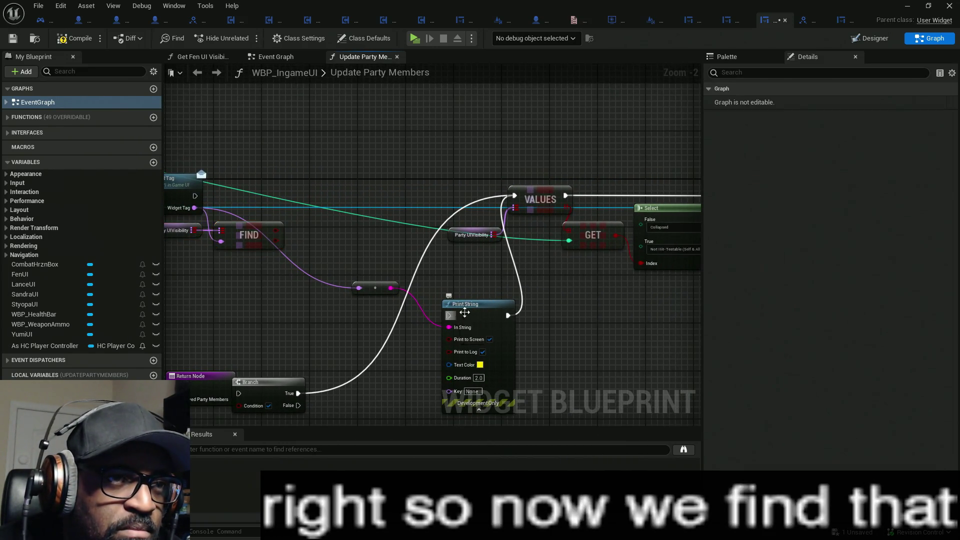
{"action": "left_click_drag", "start_coordinate": [535, 197], "coordinate": [547, 347]}
{"action": "left_click_drag", "start_coordinate": [460, 240], "coordinate": [395, 359]}
Move GET, Select and Set Visibility left, placing GET beside the Branch node.
{"action": "mouse_move", "coordinate": [499, 289]}
{"action": "left_mouse_down"}
{"action": "mouse_move", "coordinate": [439, 292]}
{"action": "mouse_move", "coordinate": [654, 264]}
{"action": "left_mouse_up"}
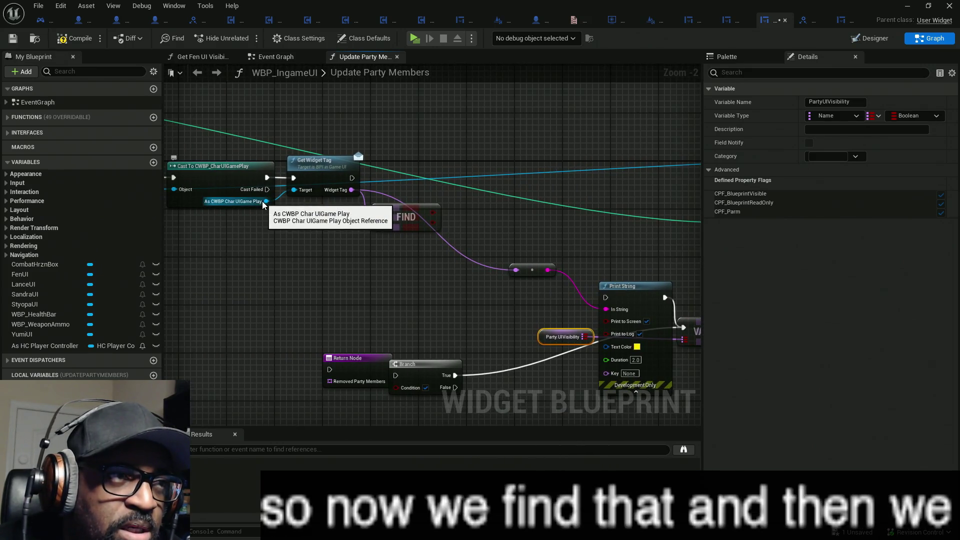
{"action": "left_click_drag", "start_coordinate": [647, 205], "coordinate": [251, 242]}
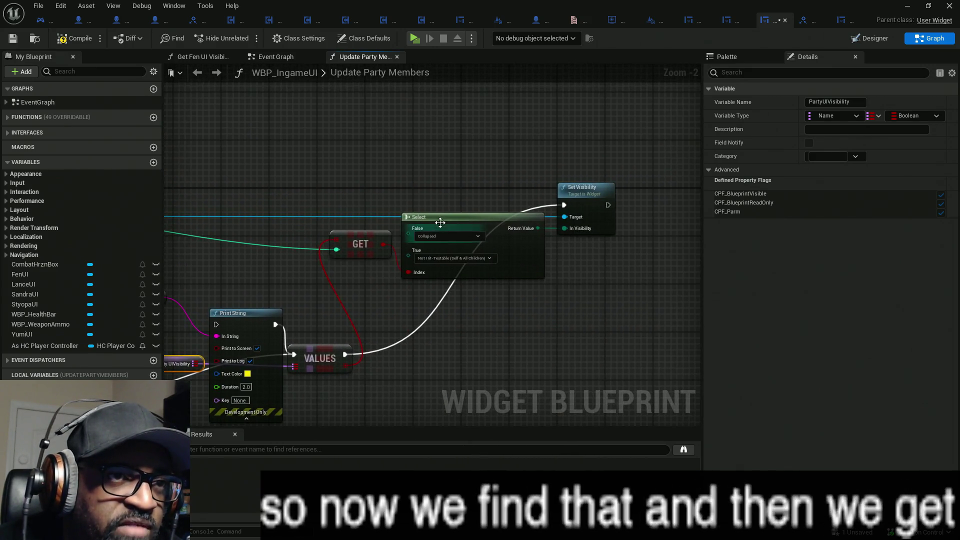
{"action": "scroll", "coordinate": [570, 227], "scroll_direction": "down", "scroll_amount": 5}
{"action": "scroll", "coordinate": [529, 206], "scroll_direction": "up", "scroll_amount": 4}
{"action": "mouse_move", "coordinate": [572, 211]}
{"action": "left_mouse_down"}
{"action": "mouse_move", "coordinate": [493, 200]}
{"action": "mouse_move", "coordinate": [690, 240]}
{"action": "left_mouse_up"}
{"action": "mouse_move", "coordinate": [685, 206]}
{"action": "left_mouse_down"}
{"action": "mouse_move", "coordinate": [444, 216]}
{"action": "mouse_move", "coordinate": [538, 201]}
{"action": "left_mouse_up"}
{"action": "mouse_move", "coordinate": [391, 214]}
{"action": "left_mouse_down"}
{"action": "mouse_move", "coordinate": [450, 200]}
{"action": "mouse_move", "coordinate": [425, 250]}
{"action": "mouse_move", "coordinate": [443, 180]}
{"action": "mouse_move", "coordinate": [419, 224]}
{"action": "mouse_move", "coordinate": [434, 330]}
{"action": "left_mouse_up"}
{"action": "left_click", "coordinate": [424, 203]}
{"action": "left_click_drag", "start_coordinate": [403, 253], "coordinate": [447, 284]}
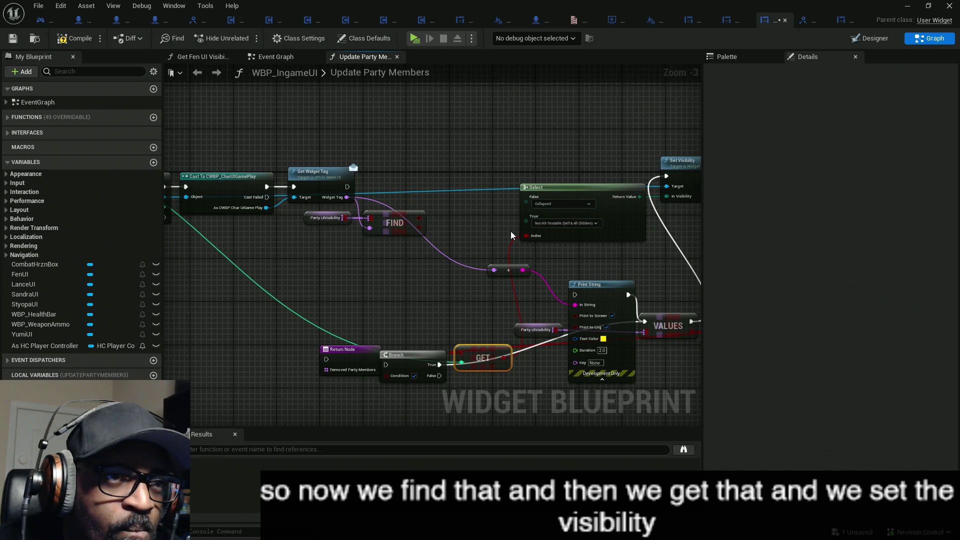
Target the cast widget with Set Visibility and run it right after Get Widget Tag.
{"action": "left_click_drag", "start_coordinate": [674, 187], "coordinate": [350, 198]}
{"action": "left_click_drag", "start_coordinate": [287, 211], "coordinate": [267, 207]}
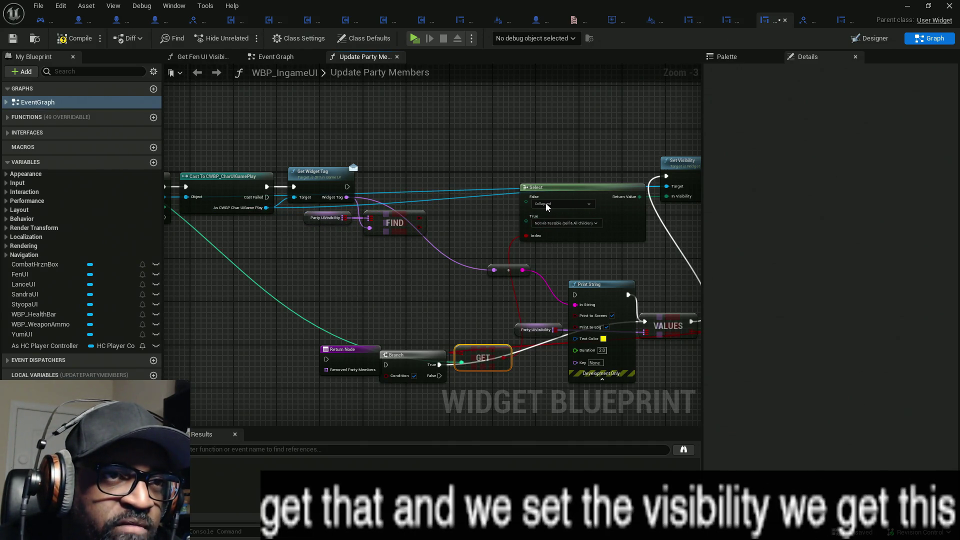
{"action": "mouse_move", "coordinate": [667, 187]}
{"action": "left_mouse_down"}
{"action": "mouse_move", "coordinate": [264, 215]}
{"action": "mouse_move", "coordinate": [267, 208]}
{"action": "left_mouse_up"}
{"action": "mouse_move", "coordinate": [348, 186]}
{"action": "left_mouse_down"}
{"action": "mouse_move", "coordinate": [666, 176]}
{"action": "mouse_move", "coordinate": [330, 195]}
{"action": "mouse_move", "coordinate": [346, 188]}
{"action": "left_mouse_up"}
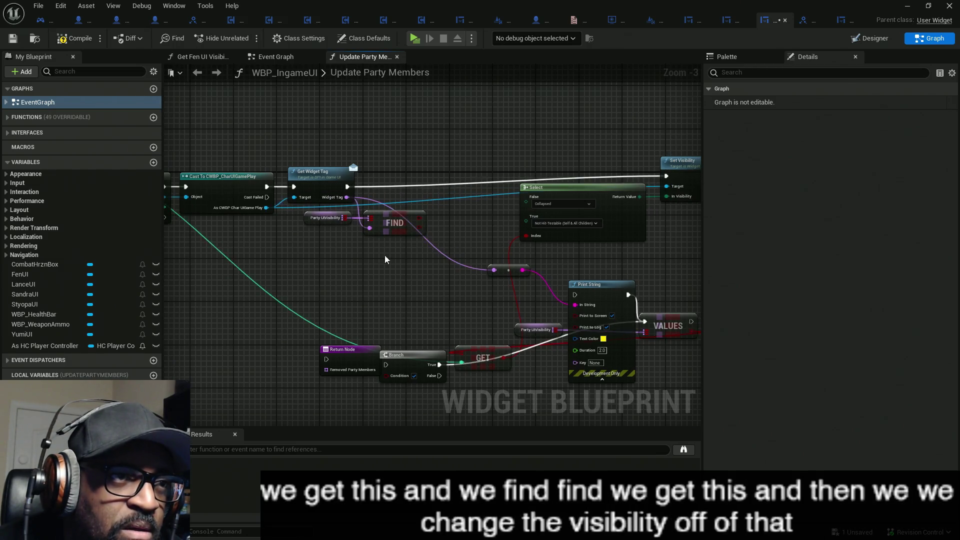
{"action": "left_click_drag", "start_coordinate": [406, 271], "coordinate": [316, 191]}
{"action": "left_click_drag", "start_coordinate": [542, 216], "coordinate": [624, 325]}
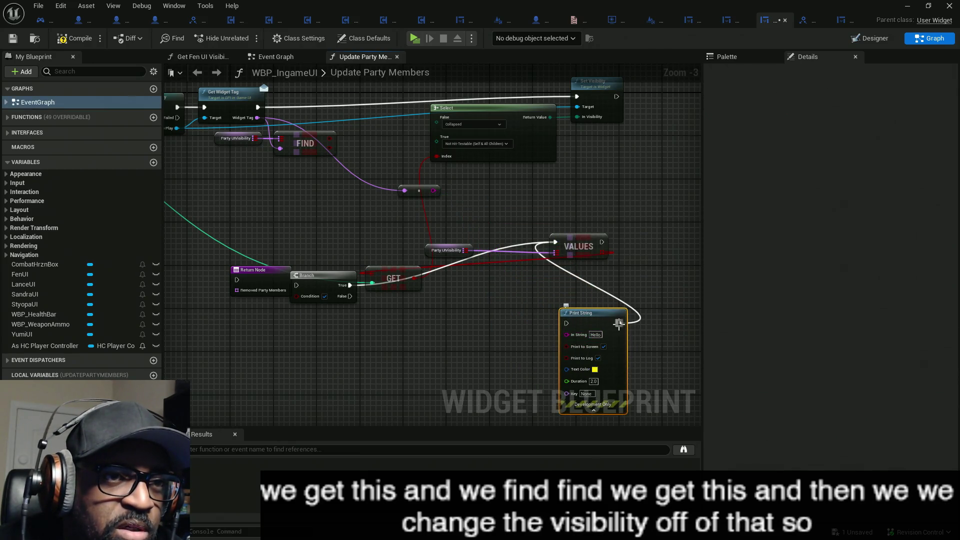
Delete the old Branch, GET and VALUES nodes.
{"action": "mouse_move", "coordinate": [470, 339]}
{"action": "left_mouse_down"}
{"action": "mouse_move", "coordinate": [631, 123]}
{"action": "mouse_move", "coordinate": [465, 283]}
{"action": "mouse_move", "coordinate": [493, 148]}
{"action": "mouse_move", "coordinate": [489, 182]}
{"action": "left_mouse_up"}
{"action": "mouse_move", "coordinate": [589, 240]}
{"action": "left_mouse_down"}
{"action": "mouse_move", "coordinate": [233, 158]}
{"action": "mouse_move", "coordinate": [271, 186]}
{"action": "left_mouse_up"}
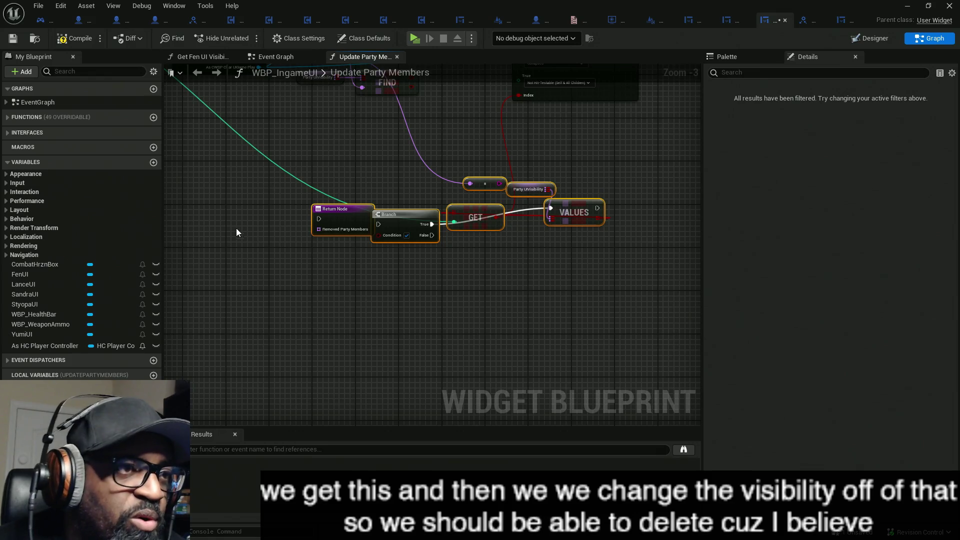
{"action": "key", "text": "Delete"}
Rearrange the Return Node, Select and Set Visibility, placing Select beside Set Visibility.
{"action": "mouse_move", "coordinate": [376, 221]}
{"action": "left_mouse_down"}
{"action": "mouse_move", "coordinate": [557, 197]}
{"action": "mouse_move", "coordinate": [529, 285]}
{"action": "mouse_move", "coordinate": [567, 294]}
{"action": "left_mouse_up"}
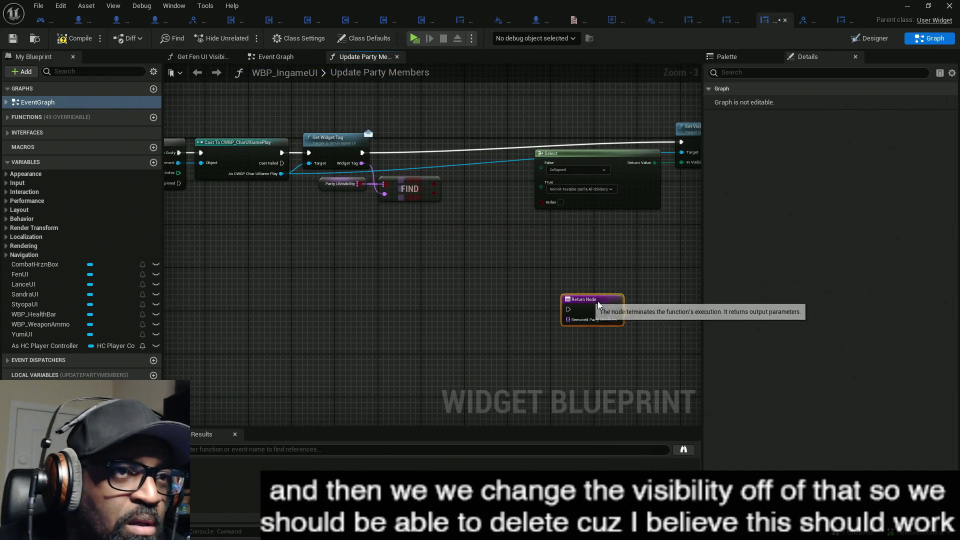
{"action": "left_click_drag", "start_coordinate": [486, 232], "coordinate": [458, 255]}
{"action": "mouse_move", "coordinate": [570, 220]}
{"action": "left_mouse_down"}
{"action": "mouse_move", "coordinate": [434, 278]}
{"action": "mouse_move", "coordinate": [368, 270]}
{"action": "left_mouse_up"}
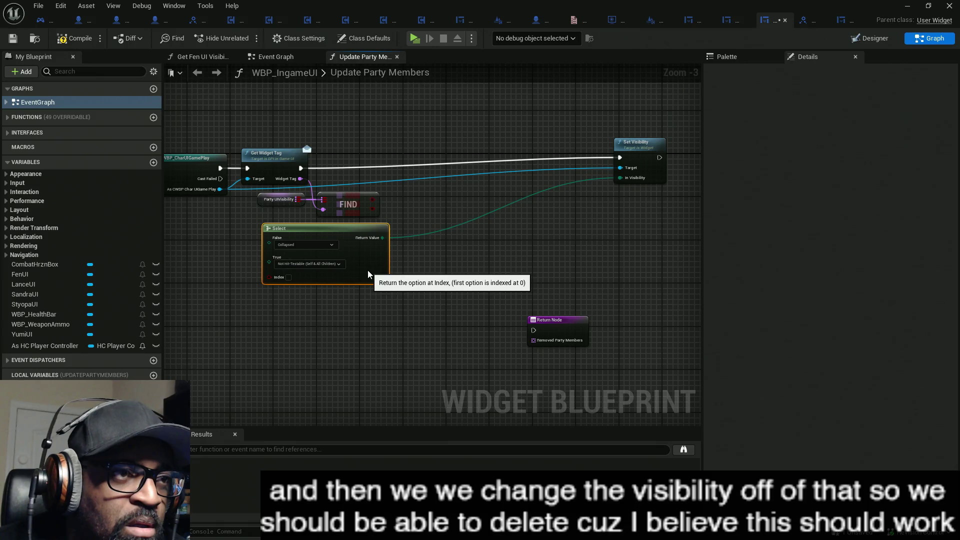
{"action": "left_click_drag", "start_coordinate": [647, 162], "coordinate": [481, 171]}
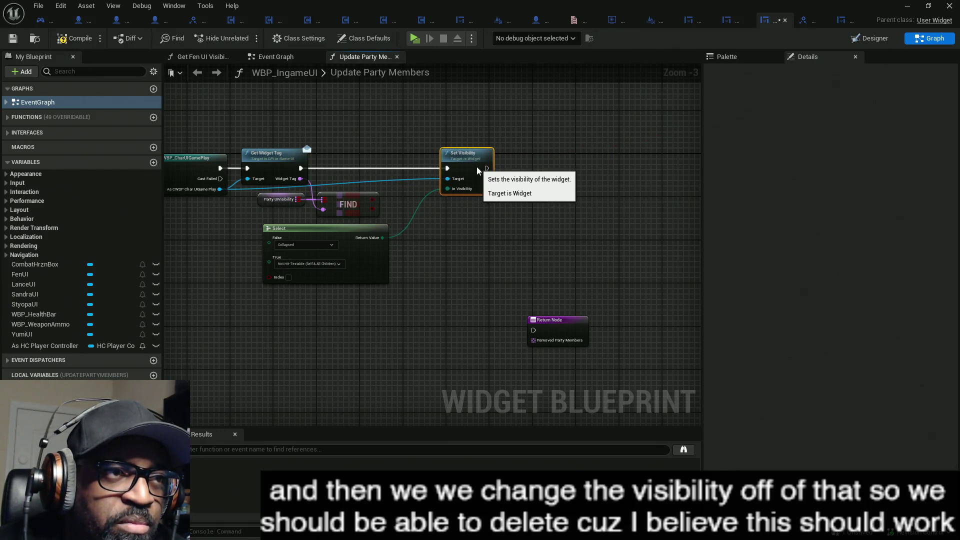
{"action": "left_click_drag", "start_coordinate": [445, 212], "coordinate": [530, 210]}
{"action": "left_click_drag", "start_coordinate": [453, 255], "coordinate": [630, 233]}
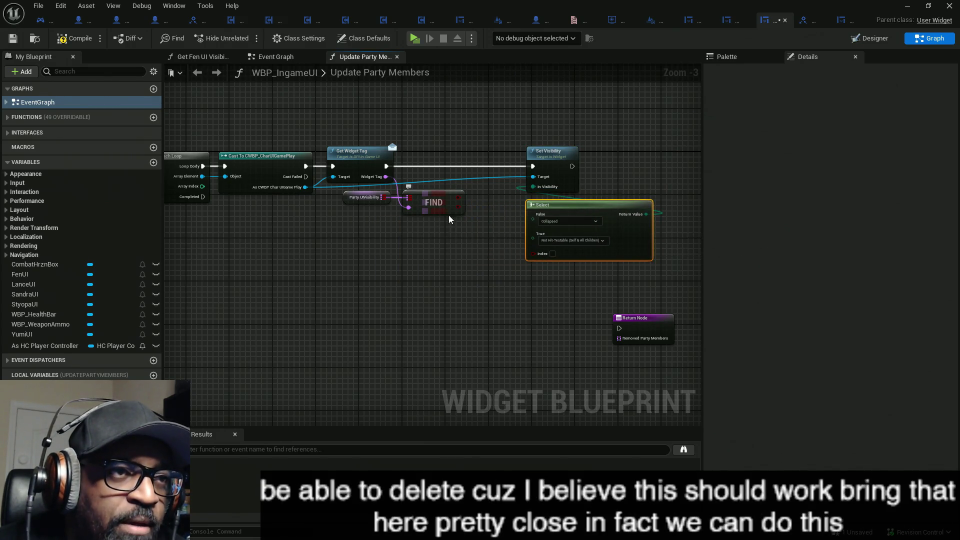
{"action": "scroll", "coordinate": [448, 215], "scroll_direction": "up", "scroll_amount": 2}
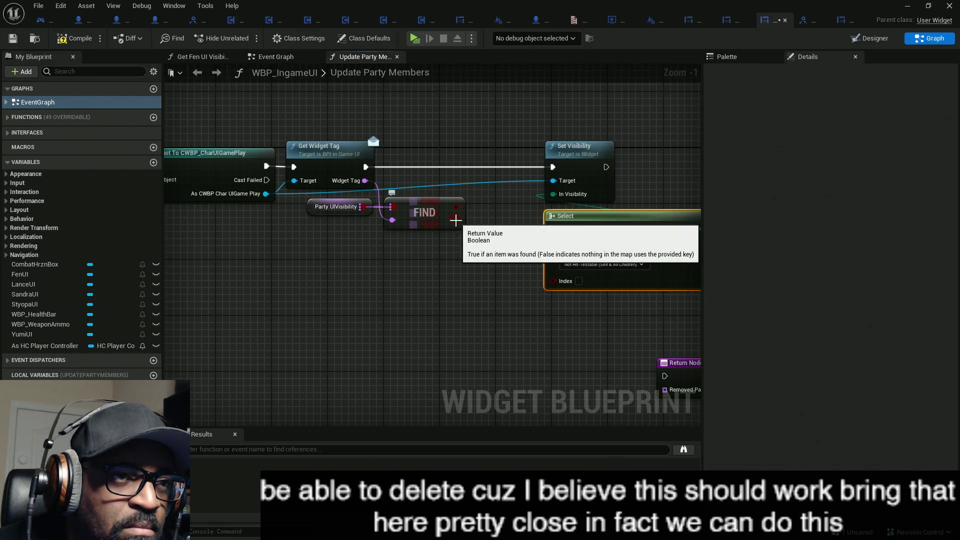
Wire FIND's Return Value into Select's Index and realign Party UIVisibility, FIND and Select.
{"action": "left_click_drag", "start_coordinate": [456, 220], "coordinate": [457, 210]}
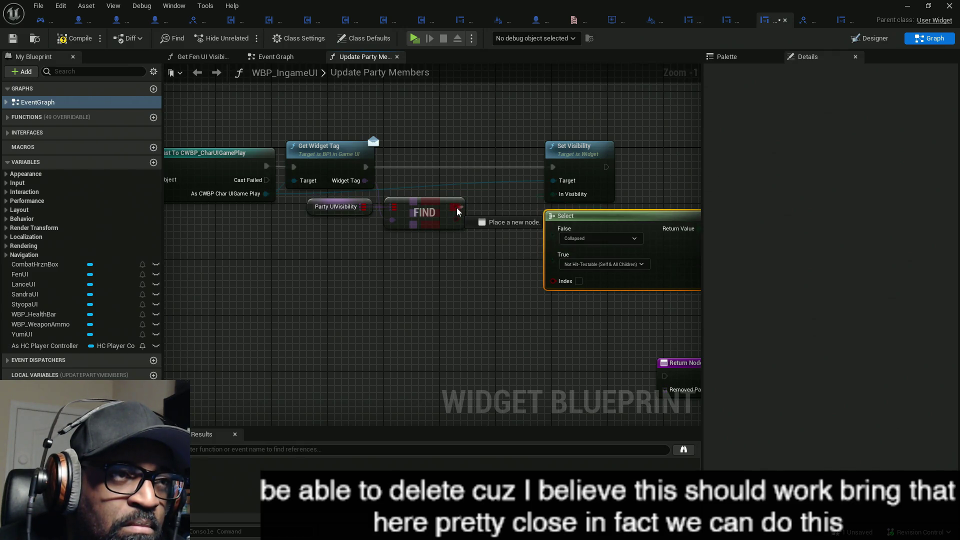
{"action": "mouse_move", "coordinate": [457, 208]}
{"action": "left_mouse_down"}
{"action": "mouse_move", "coordinate": [501, 212]}
{"action": "mouse_move", "coordinate": [560, 285]}
{"action": "mouse_move", "coordinate": [553, 280]}
{"action": "left_mouse_up"}
{"action": "left_click", "coordinate": [429, 264]}
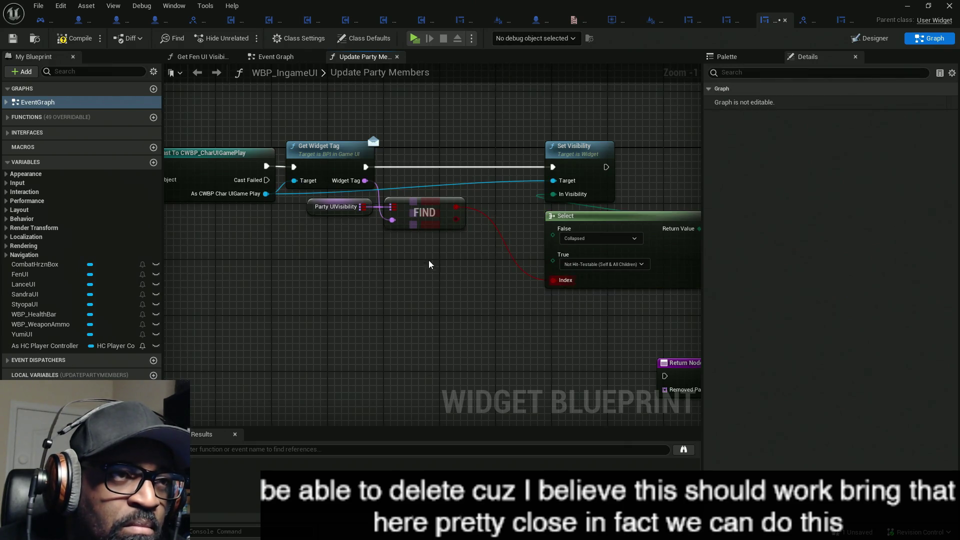
{"action": "left_click_drag", "start_coordinate": [423, 253], "coordinate": [353, 214]}
{"action": "mouse_move", "coordinate": [421, 216]}
{"action": "left_mouse_down"}
{"action": "mouse_move", "coordinate": [395, 270]}
{"action": "mouse_move", "coordinate": [415, 286]}
{"action": "mouse_move", "coordinate": [446, 287]}
{"action": "mouse_move", "coordinate": [331, 283]}
{"action": "left_mouse_up"}
{"action": "mouse_move", "coordinate": [680, 241]}
{"action": "left_mouse_down"}
{"action": "mouse_move", "coordinate": [626, 263]}
{"action": "mouse_move", "coordinate": [616, 237]}
{"action": "left_mouse_up"}
{"action": "left_click_drag", "start_coordinate": [210, 308], "coordinate": [414, 257]}
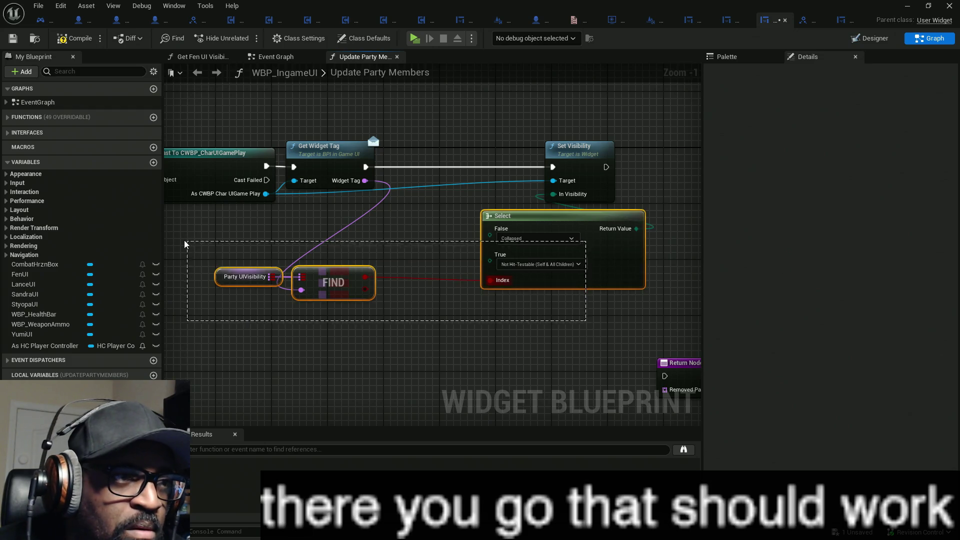
{"action": "left_click", "coordinate": [406, 262]}
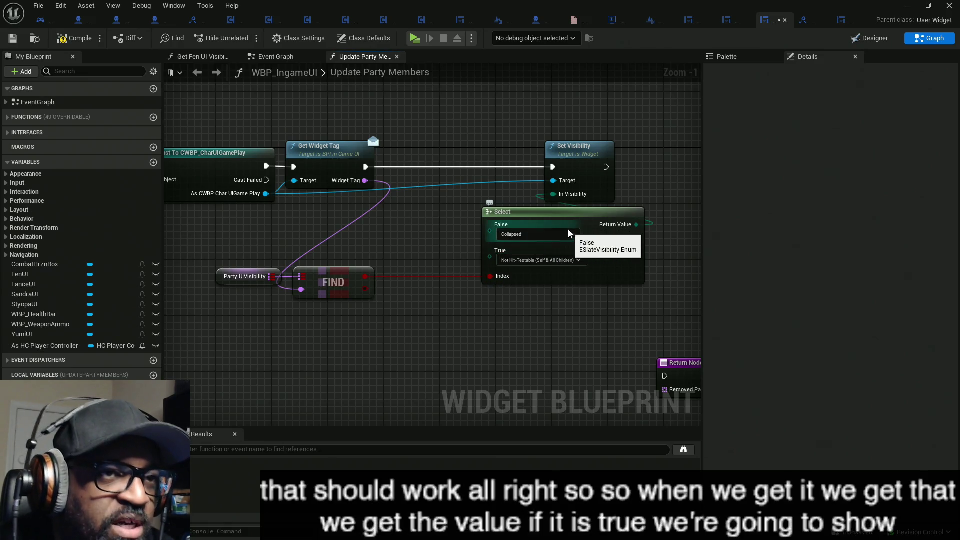
Move the Return Node near the loop and connect For Each Loop's Completed to it.
{"action": "left_click_drag", "start_coordinate": [566, 228], "coordinate": [330, 225]}
{"action": "mouse_move", "coordinate": [424, 371]}
{"action": "left_mouse_down"}
{"action": "mouse_move", "coordinate": [457, 339]}
{"action": "mouse_move", "coordinate": [613, 294]}
{"action": "mouse_move", "coordinate": [230, 300]}
{"action": "left_mouse_up"}
{"action": "left_click_drag", "start_coordinate": [235, 360], "coordinate": [503, 355]}
{"action": "left_click_drag", "start_coordinate": [497, 300], "coordinate": [433, 299]}
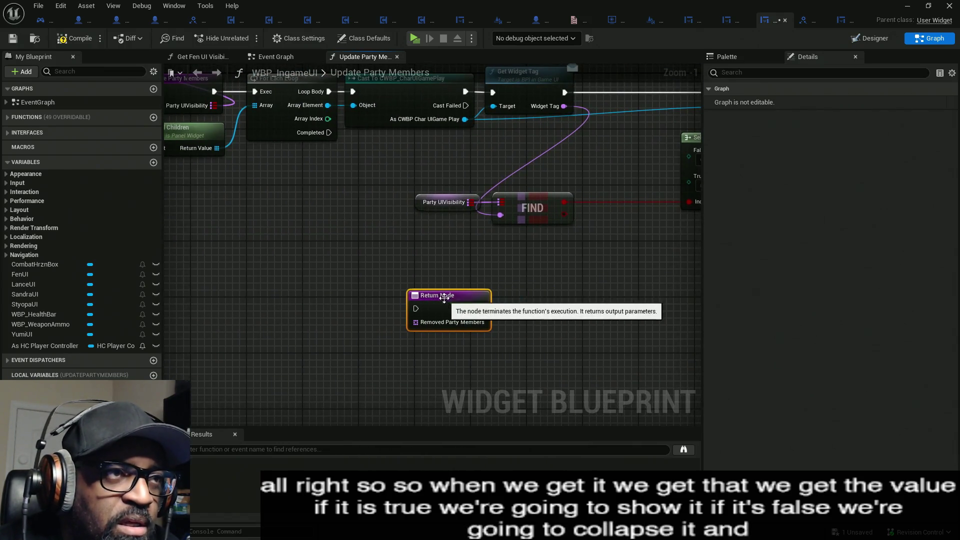
{"action": "left_click_drag", "start_coordinate": [328, 132], "coordinate": [416, 308]}
{"action": "left_click_drag", "start_coordinate": [509, 266], "coordinate": [353, 260]}
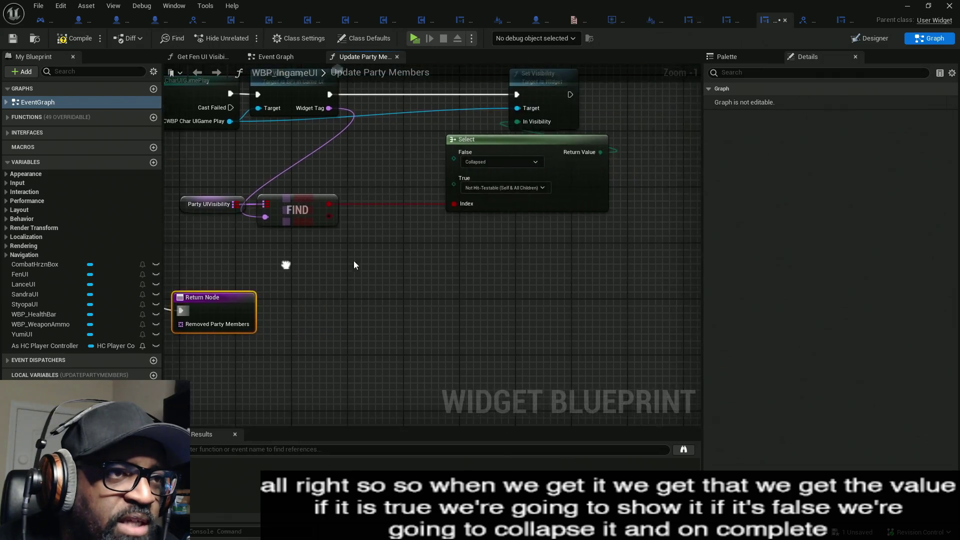
{"action": "scroll", "coordinate": [458, 242], "scroll_direction": "down", "scroll_amount": 5}
{"action": "scroll", "coordinate": [458, 243], "scroll_direction": "down", "scroll_amount": 1}
{"action": "mouse_move", "coordinate": [458, 243]}
{"action": "left_mouse_down"}
{"action": "mouse_move", "coordinate": [295, 239]}
{"action": "mouse_move", "coordinate": [328, 207]}
{"action": "left_mouse_up"}
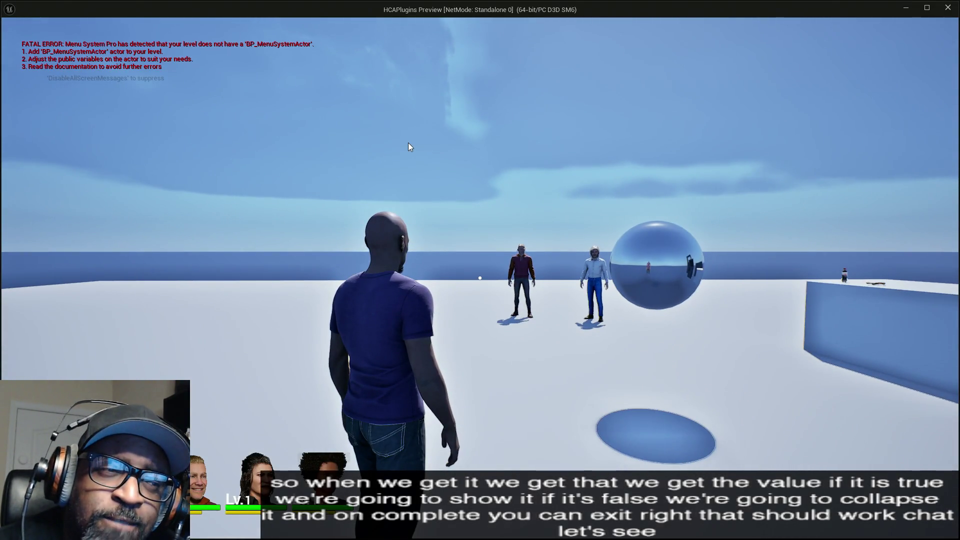
Move Print String beside the Return Node and link Set Visibility's target to the loop's Array Element.
{"action": "key", "text": "Escape"}
{"action": "mouse_move", "coordinate": [569, 169]}
{"action": "left_mouse_down"}
{"action": "mouse_move", "coordinate": [532, 170]}
{"action": "mouse_move", "coordinate": [410, 223]}
{"action": "left_mouse_up"}
{"action": "scroll", "coordinate": [348, 167], "scroll_direction": "up", "scroll_amount": 5}
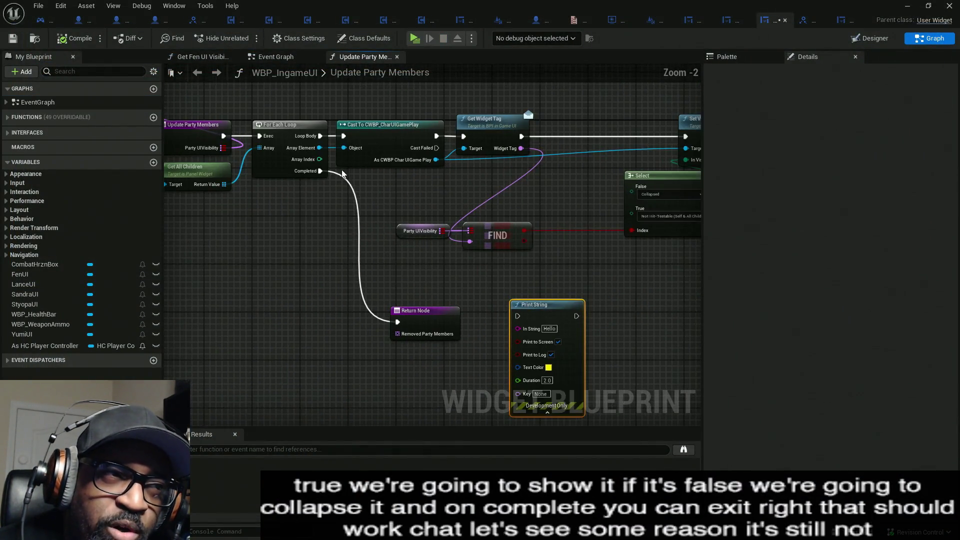
{"action": "left_click_drag", "start_coordinate": [402, 171], "coordinate": [351, 174]}
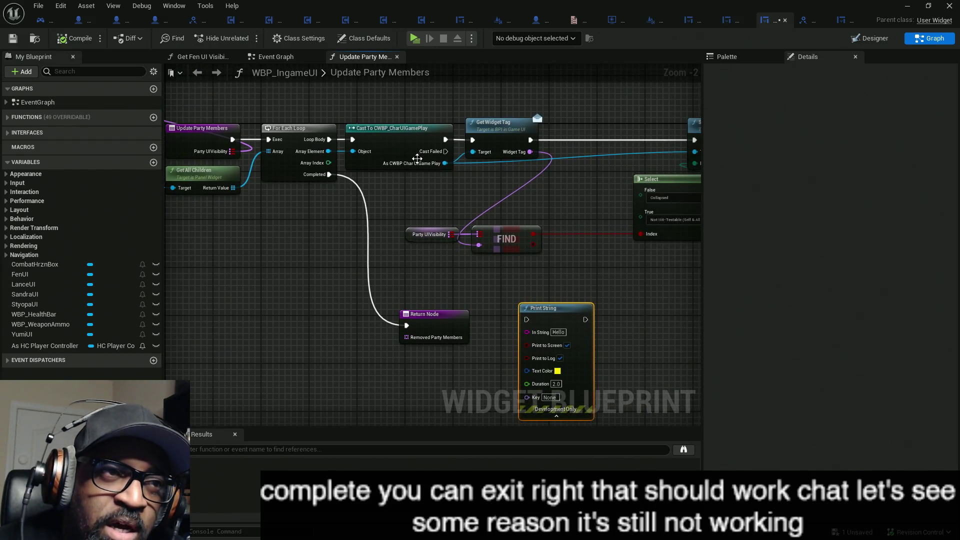
{"action": "left_click_drag", "start_coordinate": [478, 172], "coordinate": [385, 165]}
{"action": "mouse_move", "coordinate": [616, 146]}
{"action": "left_mouse_down"}
{"action": "mouse_move", "coordinate": [654, 145]}
{"action": "mouse_move", "coordinate": [351, 151]}
{"action": "mouse_move", "coordinate": [273, 142]}
{"action": "left_mouse_up"}
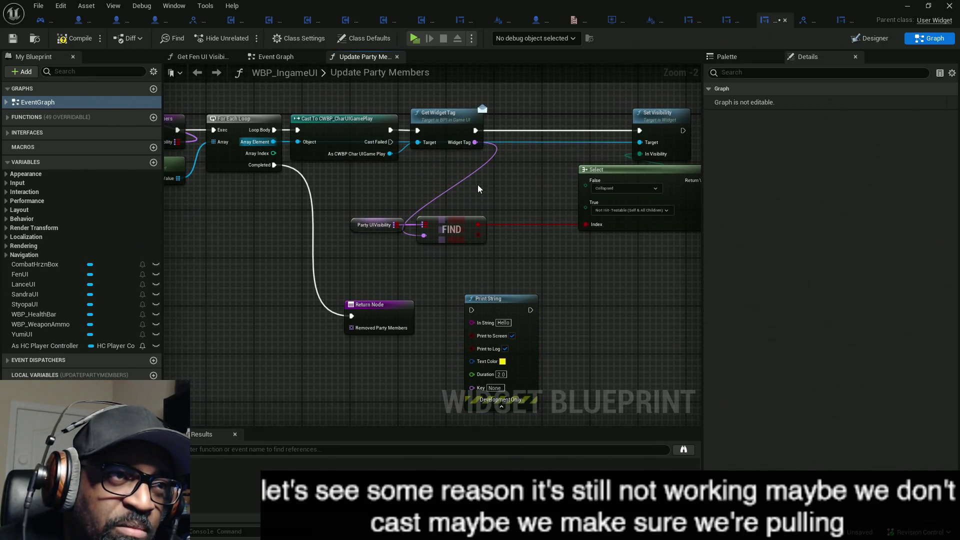
Compile WBP_IngameUI and run a quick test play of the party HUD.
{"action": "left_click", "coordinate": [71, 40]}
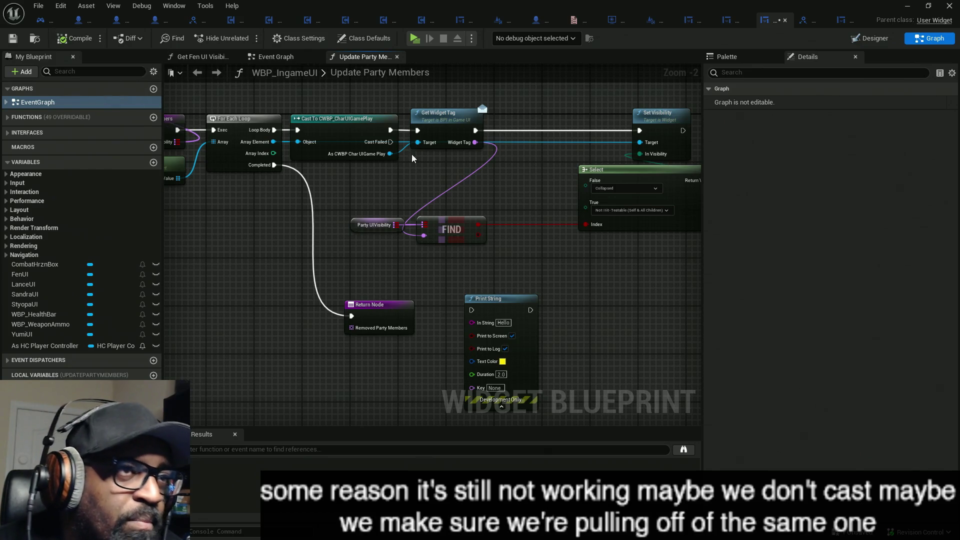
{"action": "left_click", "coordinate": [415, 38]}
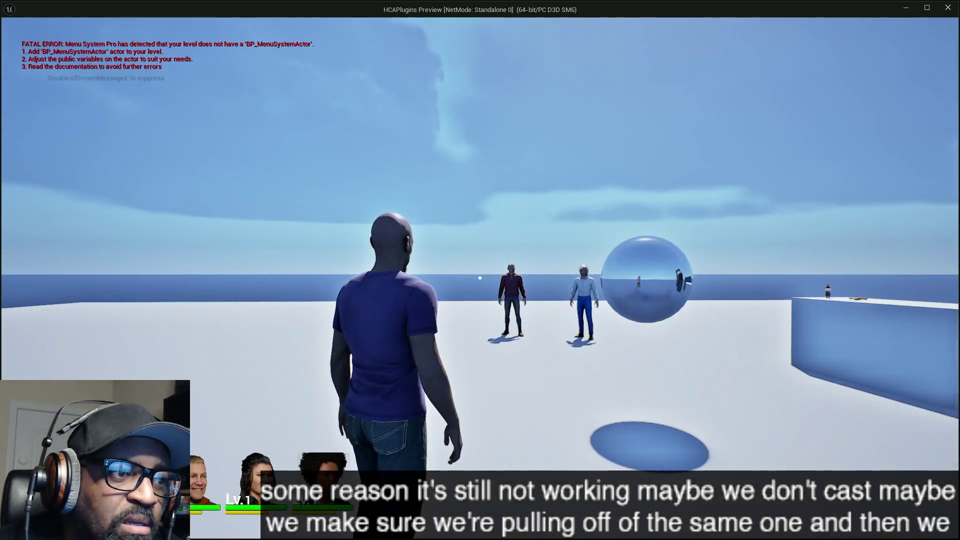
{"action": "key", "text": "Escape"}
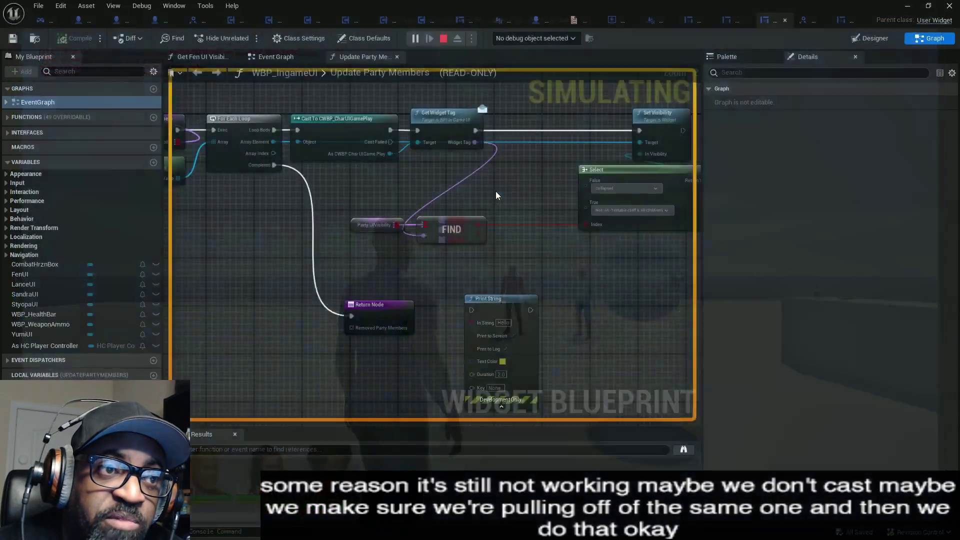
Insert Print String into the exec chain between Get Widget Tag and Set Visibility.
{"action": "left_click_drag", "start_coordinate": [514, 208], "coordinate": [401, 209]}
{"action": "mouse_move", "coordinate": [387, 314]}
{"action": "left_mouse_down"}
{"action": "mouse_move", "coordinate": [406, 236]}
{"action": "mouse_move", "coordinate": [315, 239]}
{"action": "left_mouse_up"}
{"action": "mouse_move", "coordinate": [388, 148]}
{"action": "left_mouse_down"}
{"action": "mouse_move", "coordinate": [499, 212]}
{"action": "mouse_move", "coordinate": [614, 209]}
{"action": "left_mouse_up"}
{"action": "left_click_drag", "start_coordinate": [311, 235], "coordinate": [430, 133]}
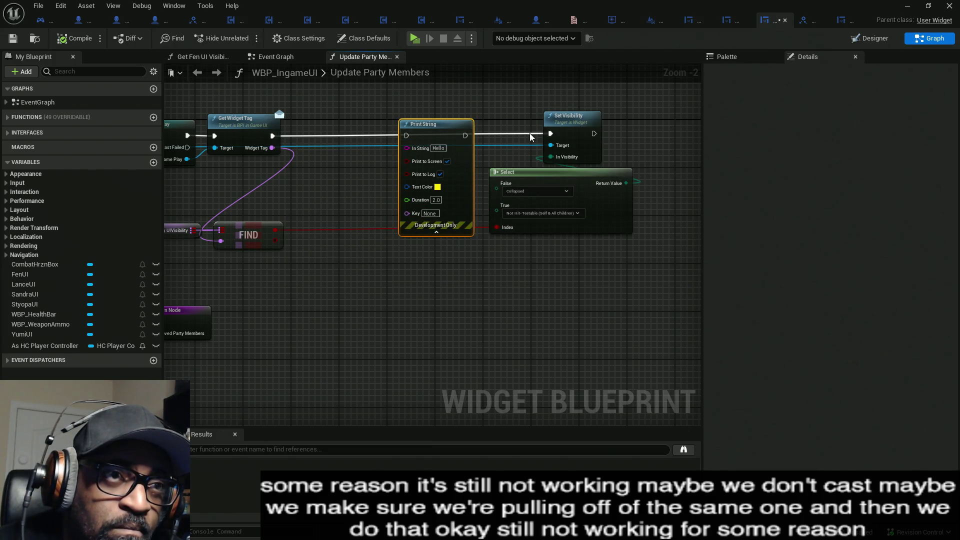
{"action": "left_click_drag", "start_coordinate": [463, 139], "coordinate": [465, 135]}
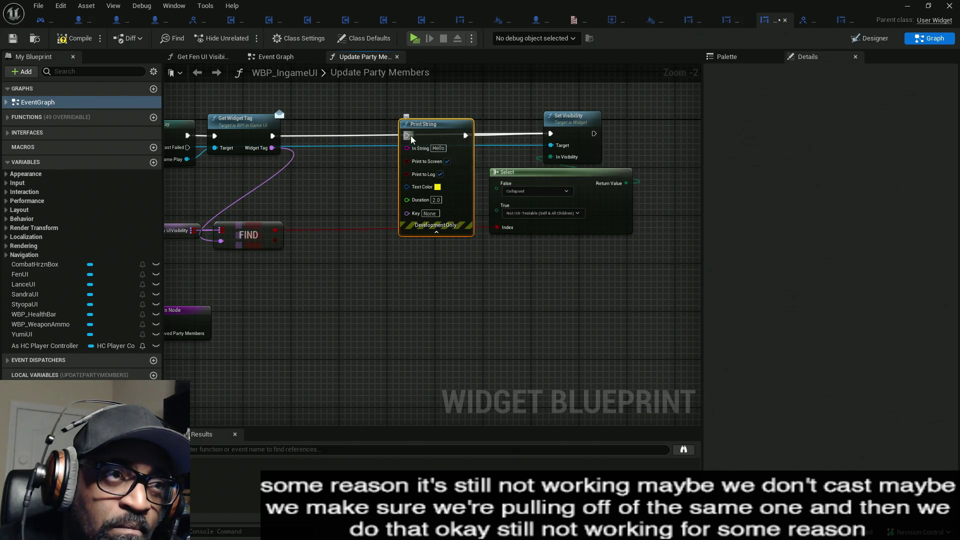
{"action": "left_click_drag", "start_coordinate": [274, 140], "coordinate": [273, 138]}
Feed Widget Tag into Print String's In String through a reroute point, then test-play.
{"action": "mouse_move", "coordinate": [304, 175]}
{"action": "left_mouse_down"}
{"action": "mouse_move", "coordinate": [395, 189]}
{"action": "mouse_move", "coordinate": [435, 182]}
{"action": "left_mouse_up"}
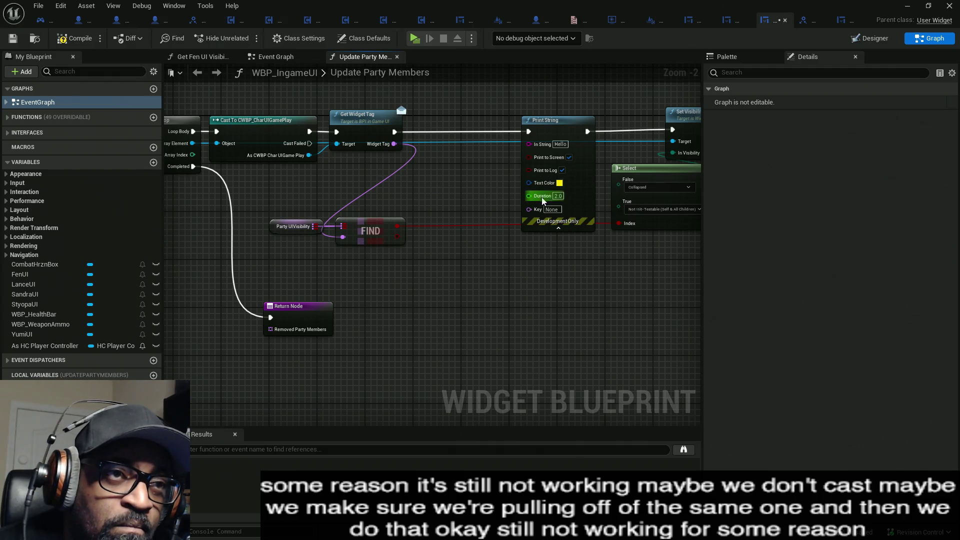
{"action": "left_click_drag", "start_coordinate": [527, 144], "coordinate": [394, 144]}
{"action": "double_click", "coordinate": [450, 127]}
{"action": "left_click_drag", "start_coordinate": [445, 118], "coordinate": [469, 160]}
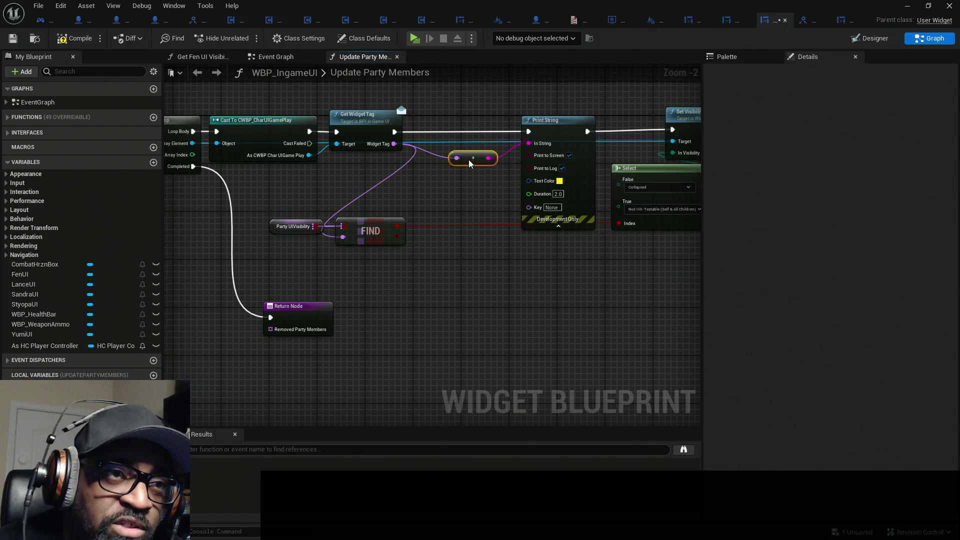
{"action": "left_click", "coordinate": [414, 39]}
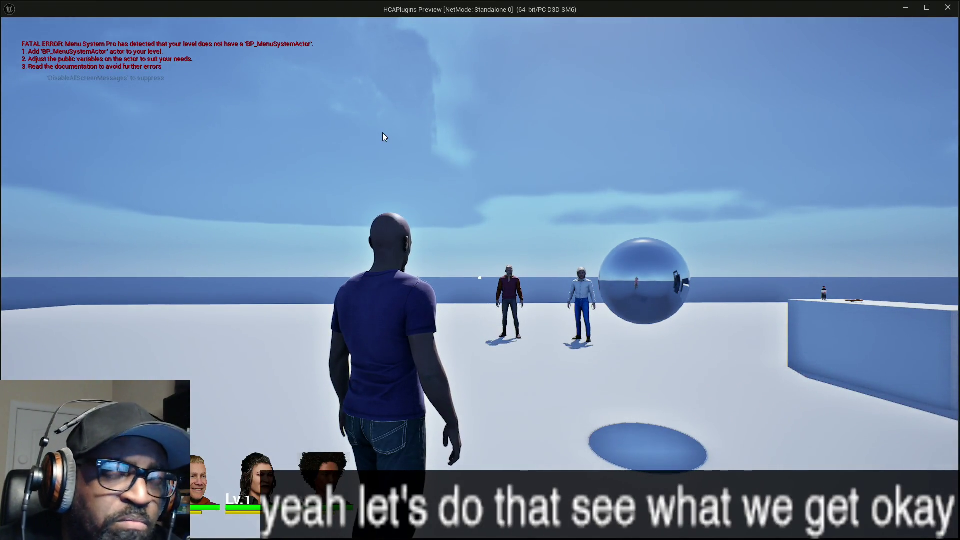
{"action": "key", "text": "Escape"}
Rewire Print String's In String to FIND's Return Value through a conversion node and compile.
{"action": "left_click_drag", "start_coordinate": [482, 185], "coordinate": [402, 188]}
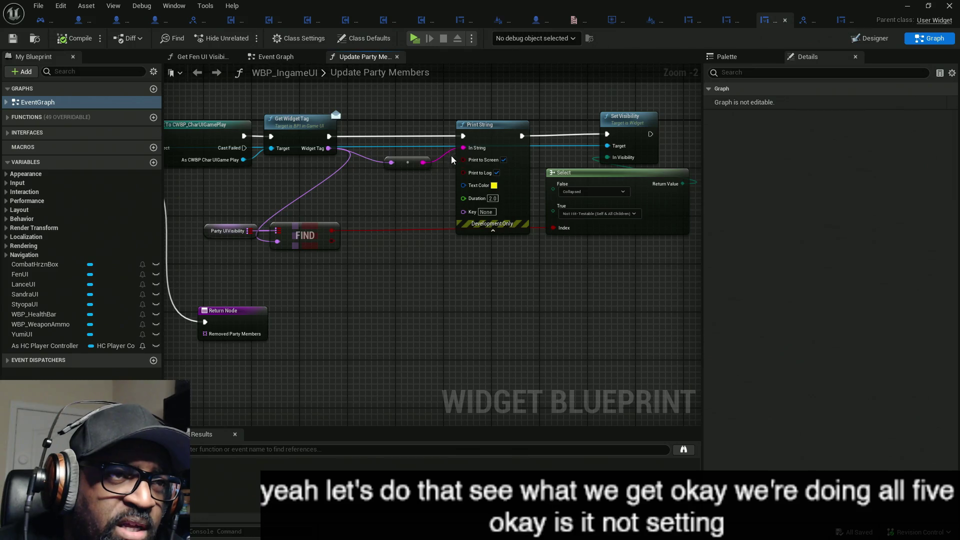
{"action": "left_click_drag", "start_coordinate": [463, 149], "coordinate": [333, 230]}
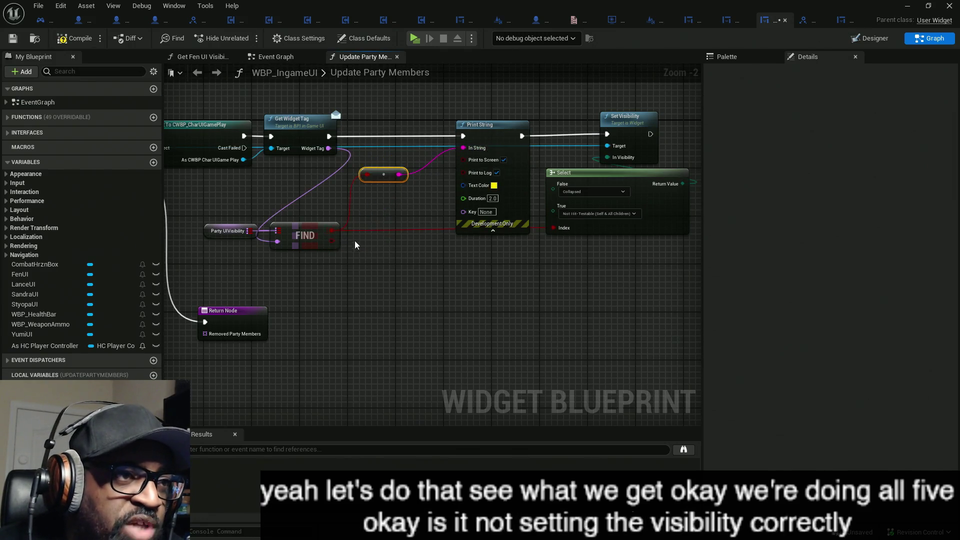
{"action": "left_click", "coordinate": [92, 40]}
Test-play to see the printed true lines, then switch to the HC_PlayerController blueprint.
{"action": "left_click", "coordinate": [415, 39]}
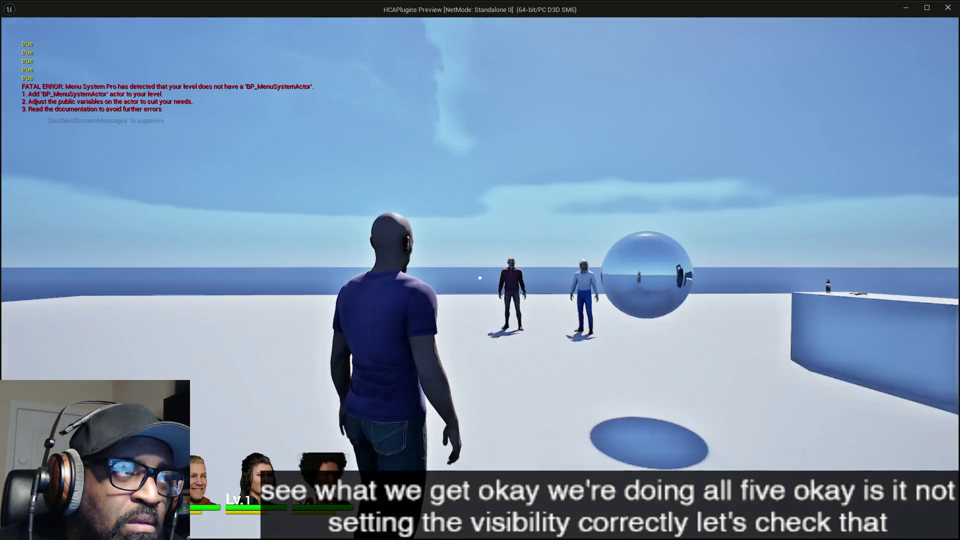
{"action": "key", "text": "Escape"}
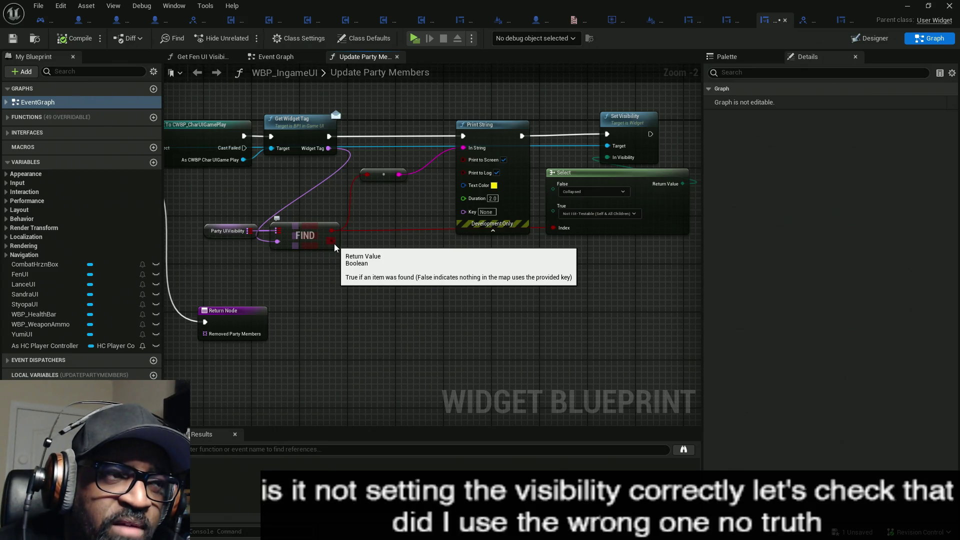
{"action": "mouse_move", "coordinate": [225, 260]}
{"action": "left_mouse_down"}
{"action": "mouse_move", "coordinate": [575, 266]}
{"action": "mouse_move", "coordinate": [381, 289]}
{"action": "mouse_move", "coordinate": [336, 285]}
{"action": "left_mouse_up"}
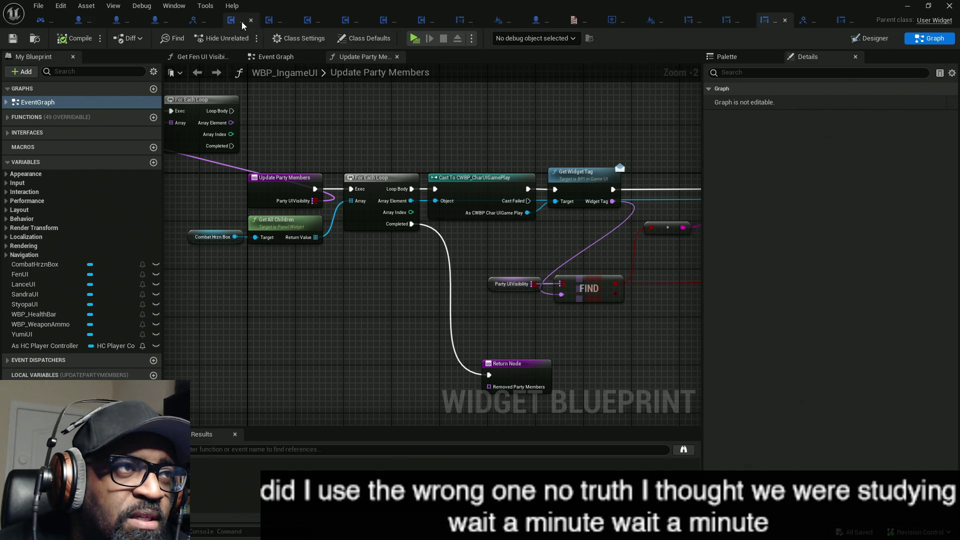
{"action": "left_click", "coordinate": [42, 19]}
Open the Update Party Member UI function from the Event Graph call, review it, then return to WBP_IngameUI.
{"action": "mouse_move", "coordinate": [268, 209]}
{"action": "left_mouse_down"}
{"action": "mouse_move", "coordinate": [352, 212]}
{"action": "mouse_move", "coordinate": [328, 208]}
{"action": "left_mouse_up"}
{"action": "left_click", "coordinate": [359, 196]}
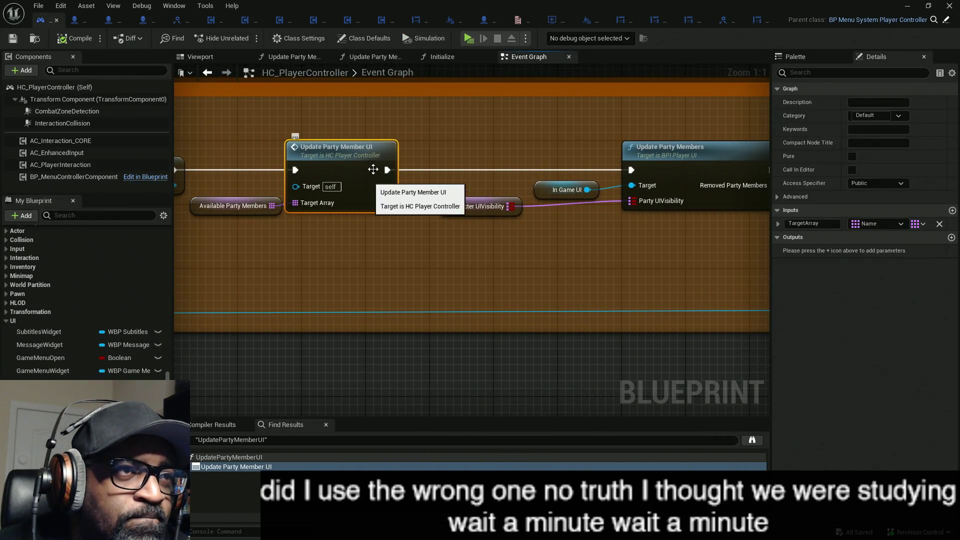
{"action": "left_click", "coordinate": [375, 58]}
{"action": "mouse_move", "coordinate": [316, 188]}
{"action": "left_mouse_down"}
{"action": "mouse_move", "coordinate": [570, 177]}
{"action": "mouse_move", "coordinate": [542, 189]}
{"action": "left_mouse_up"}
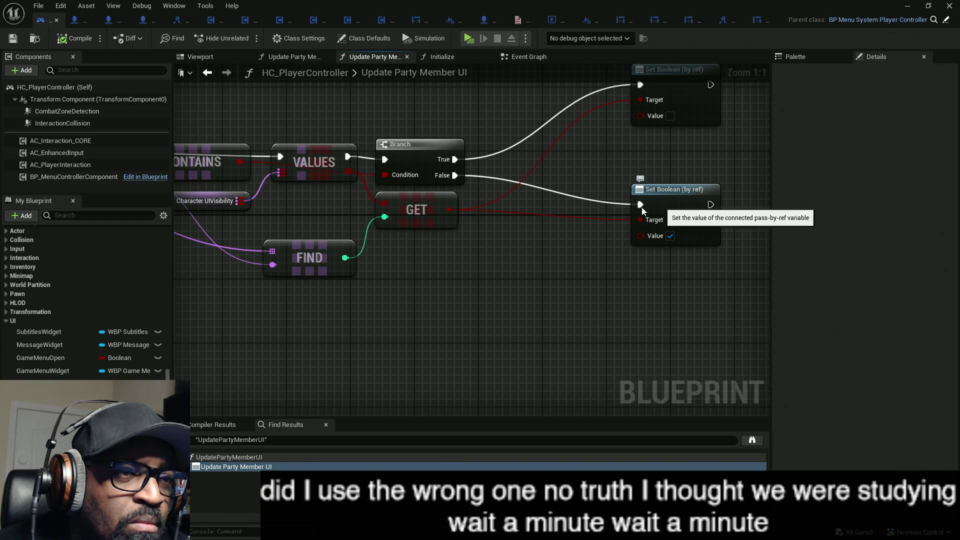
{"action": "left_click_drag", "start_coordinate": [367, 241], "coordinate": [498, 239]}
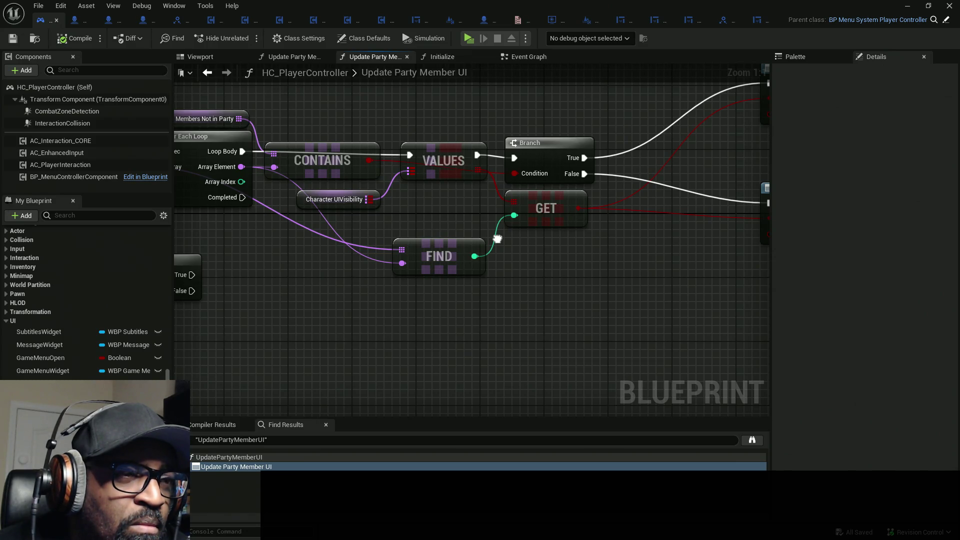
{"action": "left_click", "coordinate": [689, 21]}
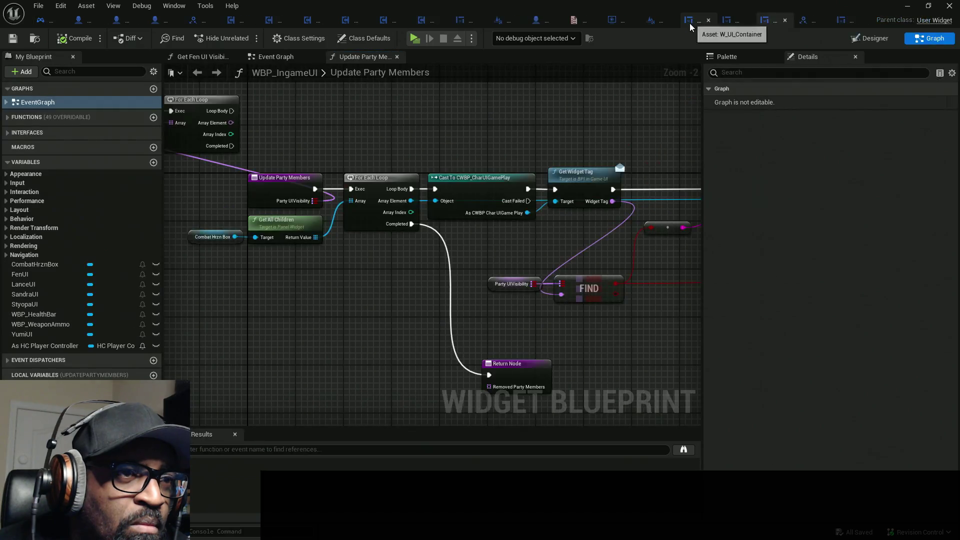
Back in Update Party Member UI, drag from the VALUES pin and search 'set' in the action menu.
{"action": "left_click_drag", "start_coordinate": [564, 154], "coordinate": [488, 143]}
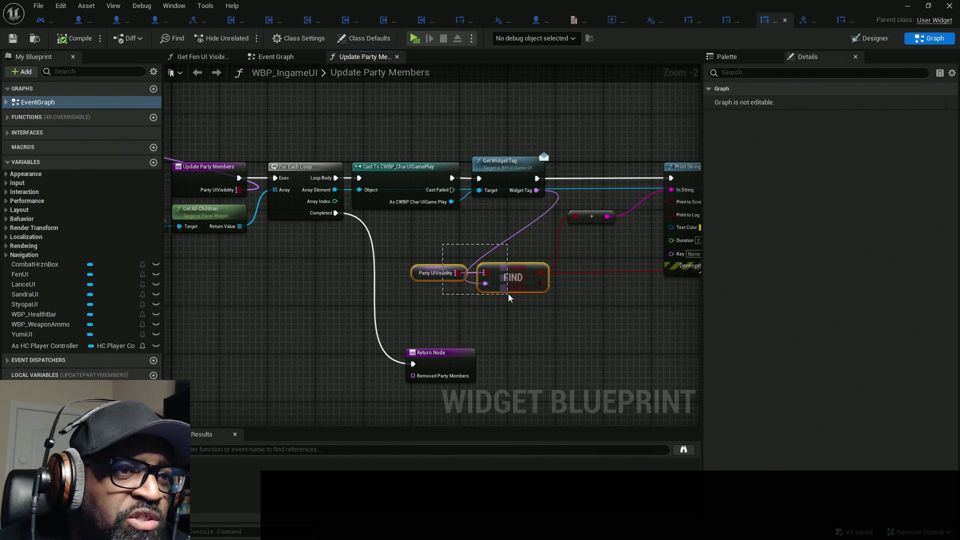
{"action": "left_click_drag", "start_coordinate": [468, 251], "coordinate": [508, 296]}
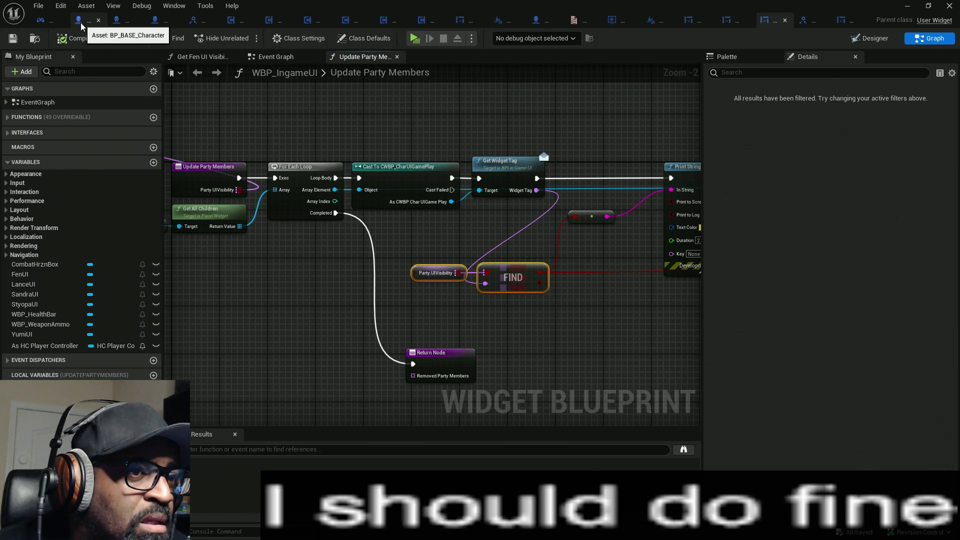
{"action": "left_click", "coordinate": [42, 20]}
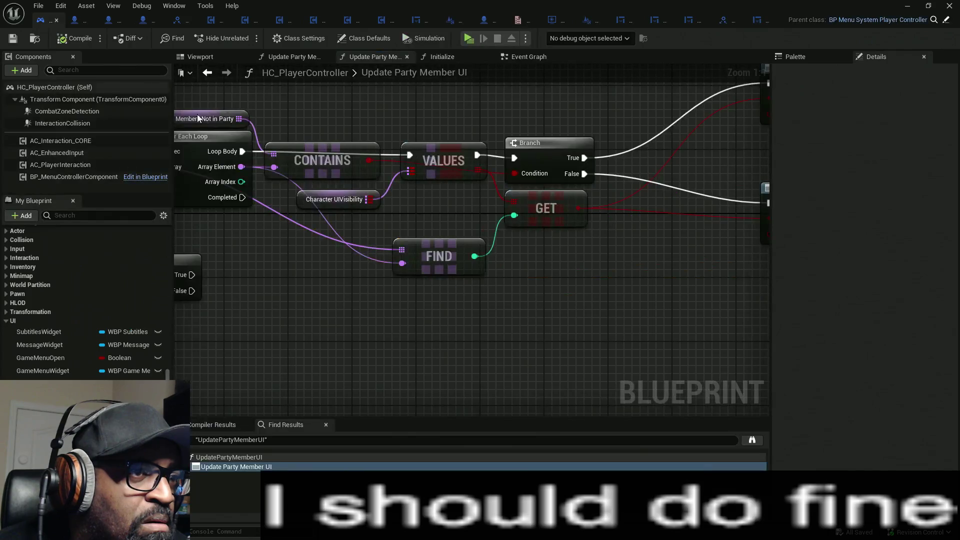
{"action": "mouse_move", "coordinate": [387, 201]}
{"action": "left_mouse_down"}
{"action": "mouse_move", "coordinate": [382, 152]}
{"action": "mouse_move", "coordinate": [415, 171]}
{"action": "left_mouse_up"}
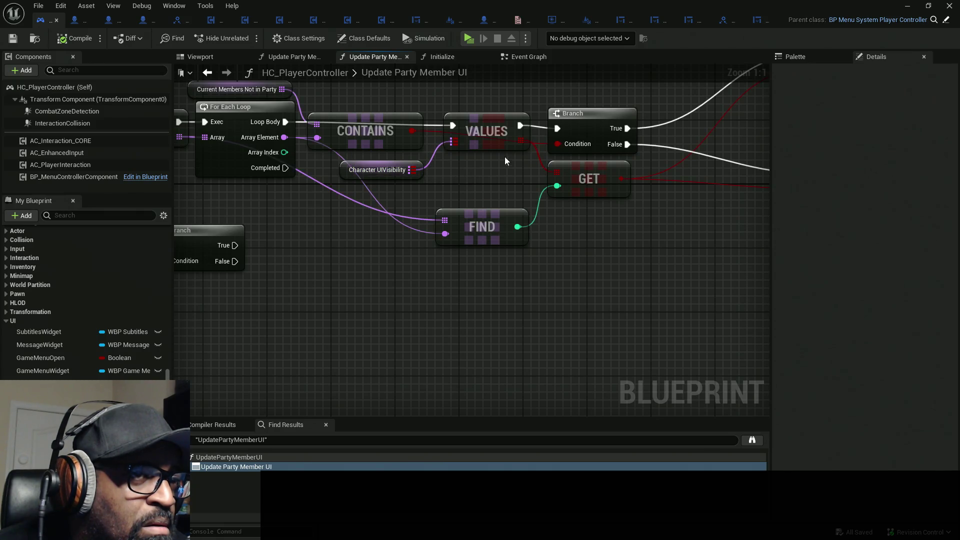
{"action": "left_click_drag", "start_coordinate": [520, 140], "coordinate": [578, 255]}
{"action": "type", "text": "set"}
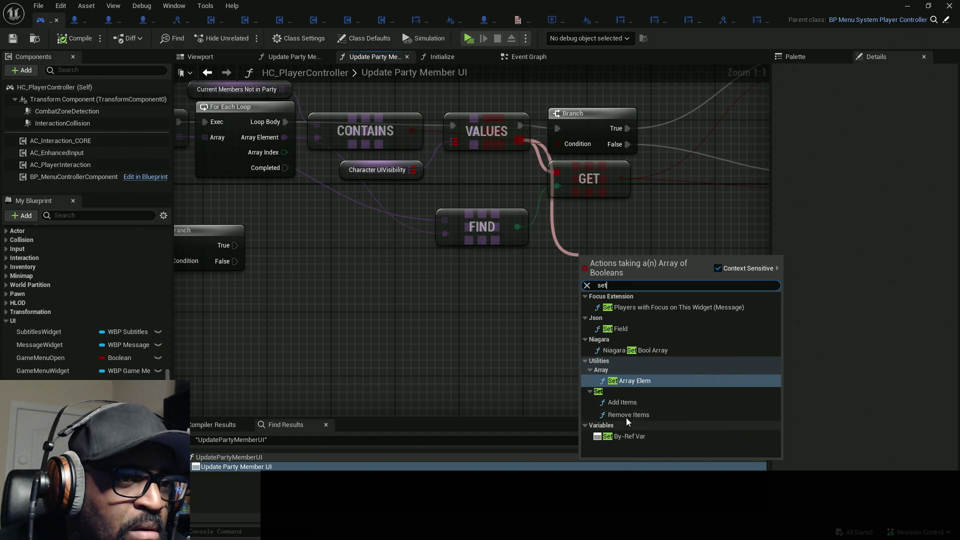
Add a Set Array Elem on VALUES with its Index fed by FIND's result.
{"action": "left_click", "coordinate": [616, 382]}
{"action": "mouse_move", "coordinate": [661, 317]}
{"action": "left_mouse_down"}
{"action": "mouse_move", "coordinate": [475, 343]}
{"action": "mouse_move", "coordinate": [579, 340]}
{"action": "mouse_move", "coordinate": [573, 369]}
{"action": "left_mouse_up"}
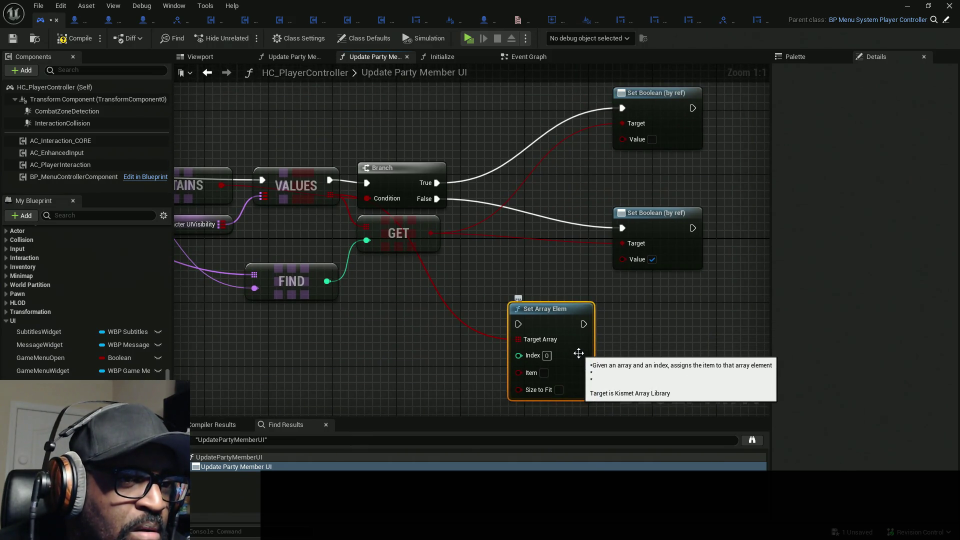
{"action": "mouse_move", "coordinate": [473, 343]}
{"action": "left_mouse_down"}
{"action": "mouse_move", "coordinate": [607, 339]}
{"action": "mouse_move", "coordinate": [567, 331]}
{"action": "left_mouse_up"}
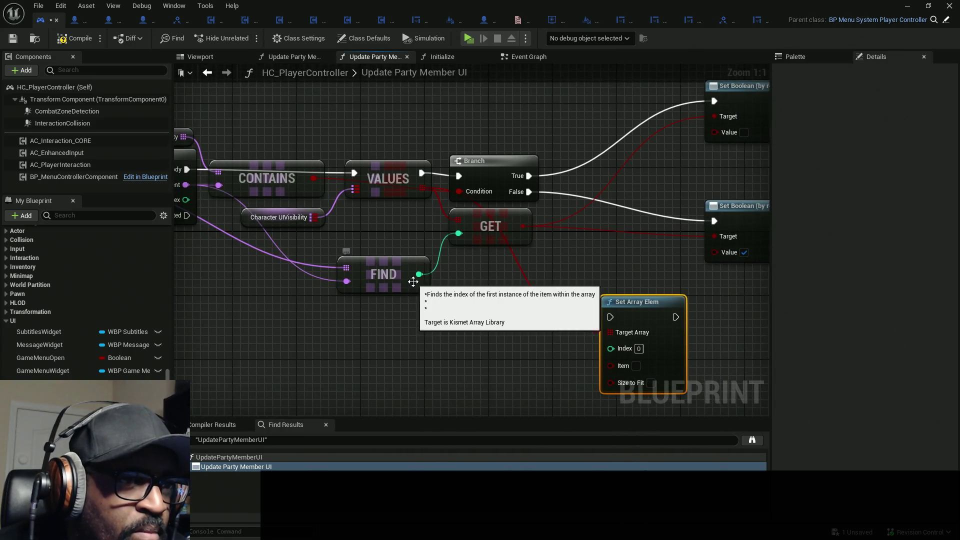
{"action": "left_click_drag", "start_coordinate": [419, 274], "coordinate": [609, 348]}
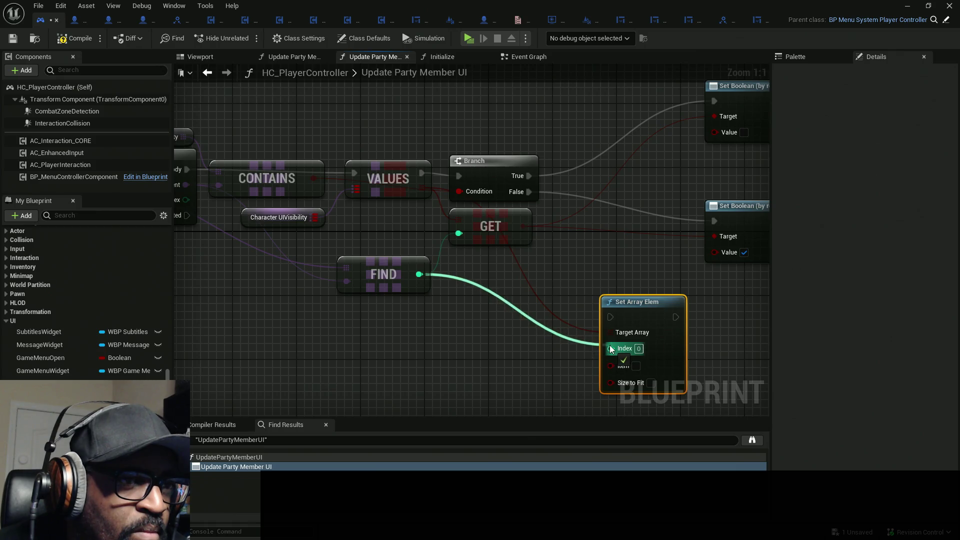
{"action": "left_click_drag", "start_coordinate": [570, 277], "coordinate": [522, 283]}
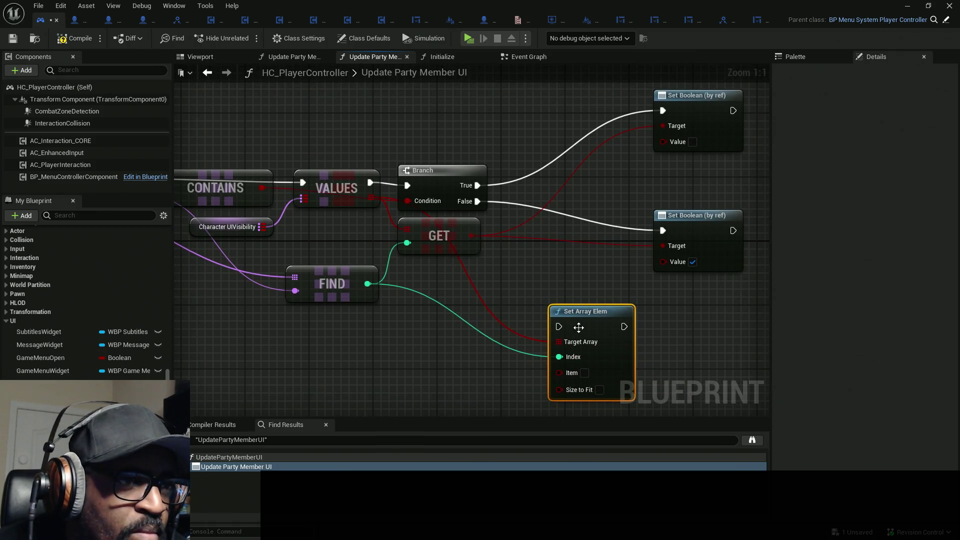
Break both Branch links to the Set Boolean nodes, move them aside, and place Set Array Elem beside the Branch.
{"action": "left_click_drag", "start_coordinate": [590, 308], "coordinate": [598, 284]}
{"action": "left_click", "coordinate": [664, 107], "text": "alt"}
{"action": "left_click", "coordinate": [663, 231], "text": "alt"}
{"action": "left_click_drag", "start_coordinate": [696, 138], "coordinate": [701, 223]}
{"action": "mouse_move", "coordinate": [686, 161]}
{"action": "left_mouse_down"}
{"action": "mouse_move", "coordinate": [700, 217]}
{"action": "mouse_move", "coordinate": [448, 337]}
{"action": "left_mouse_up"}
{"action": "left_click_drag", "start_coordinate": [606, 294], "coordinate": [679, 111]}
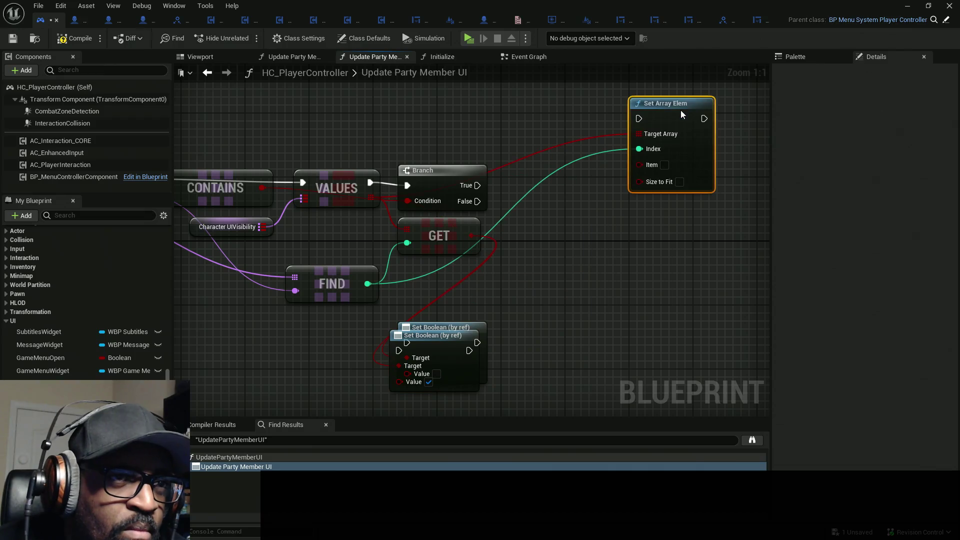
Duplicate the Set Array Elem and connect the copy's execution to the Branch.
{"action": "key", "text": "ctrl+c"}
{"action": "key", "text": "ctrl+v"}
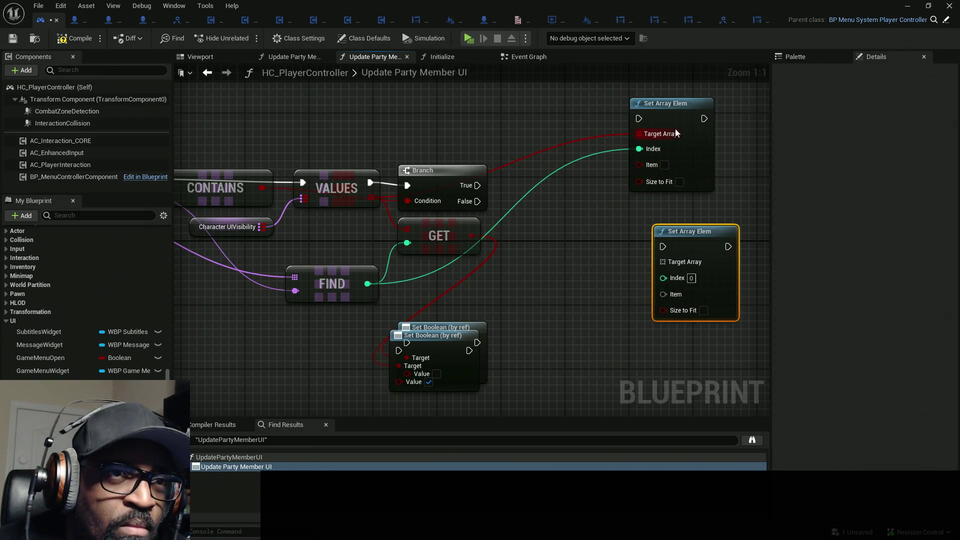
{"action": "mouse_move", "coordinate": [692, 235]}
{"action": "left_mouse_down"}
{"action": "mouse_move", "coordinate": [477, 201]}
{"action": "mouse_move", "coordinate": [660, 102]}
{"action": "left_mouse_up"}
{"action": "mouse_move", "coordinate": [461, 340]}
{"action": "left_mouse_down"}
{"action": "mouse_move", "coordinate": [536, 277]}
{"action": "mouse_move", "coordinate": [570, 350]}
{"action": "left_mouse_up"}
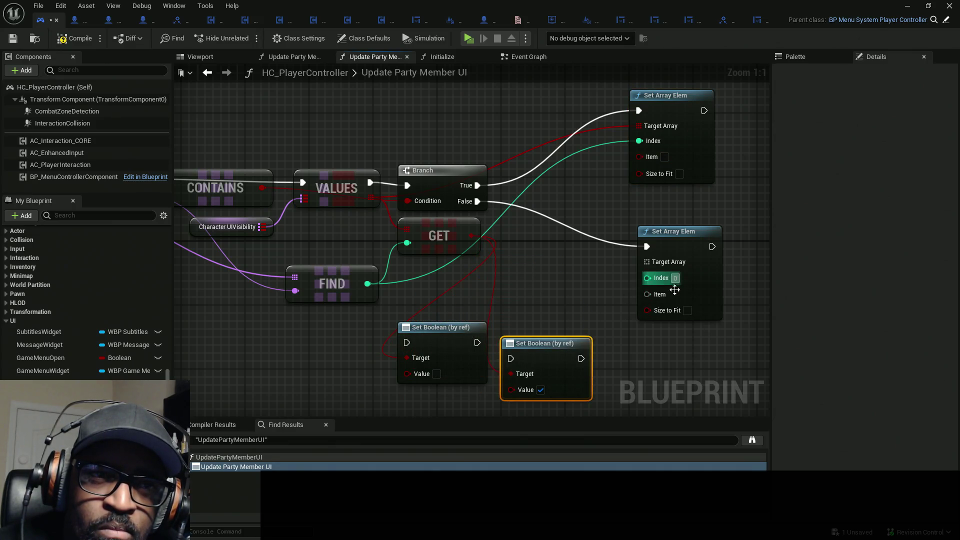
{"action": "left_click", "coordinate": [688, 310]}
{"action": "left_click_drag", "start_coordinate": [666, 153], "coordinate": [667, 145]}
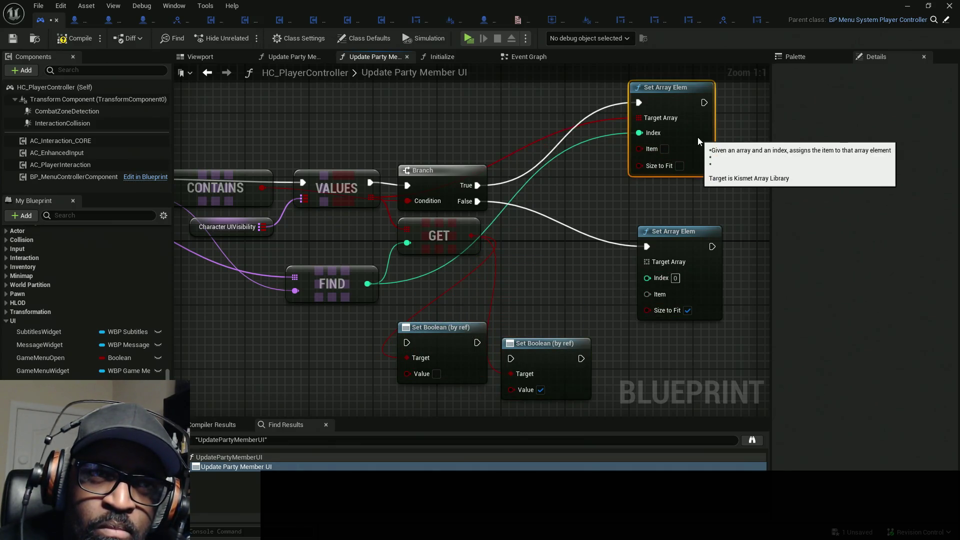
{"action": "left_click_drag", "start_coordinate": [689, 239], "coordinate": [679, 239]}
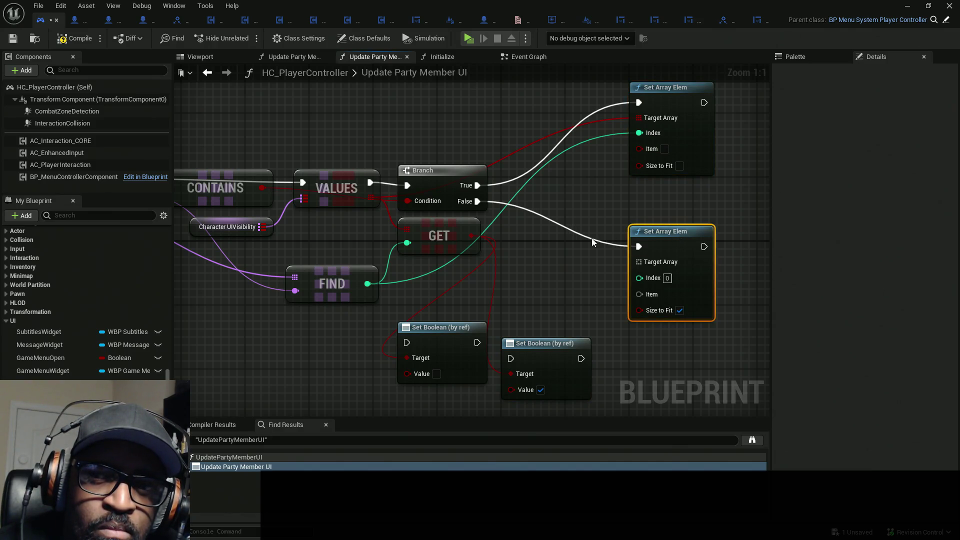
{"action": "left_click_drag", "start_coordinate": [592, 242], "coordinate": [644, 237]}
{"action": "left_click_drag", "start_coordinate": [650, 203], "coordinate": [636, 215]}
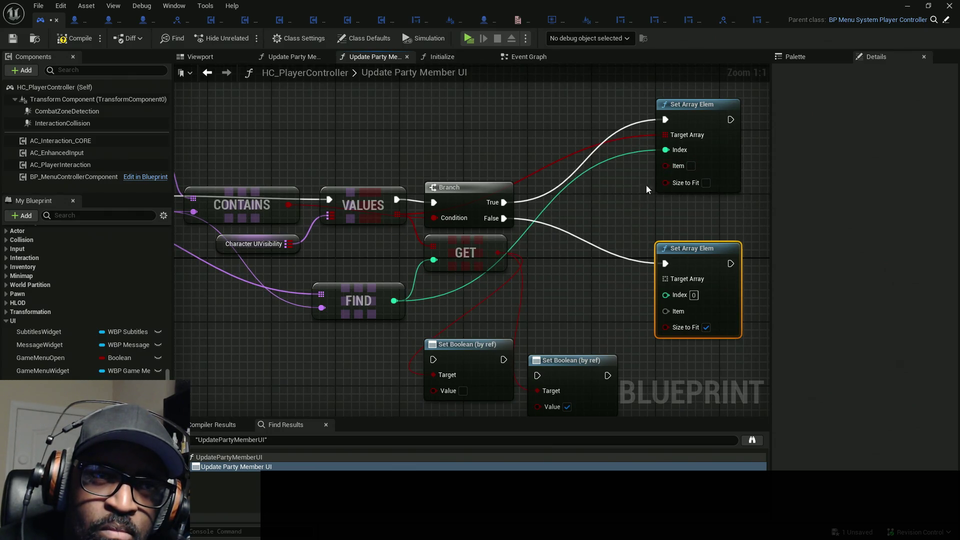
Link the lower setter's Target Array to VALUES and Index to FIND, Size to Fit off, Item true.
{"action": "left_click_drag", "start_coordinate": [675, 279], "coordinate": [399, 219]}
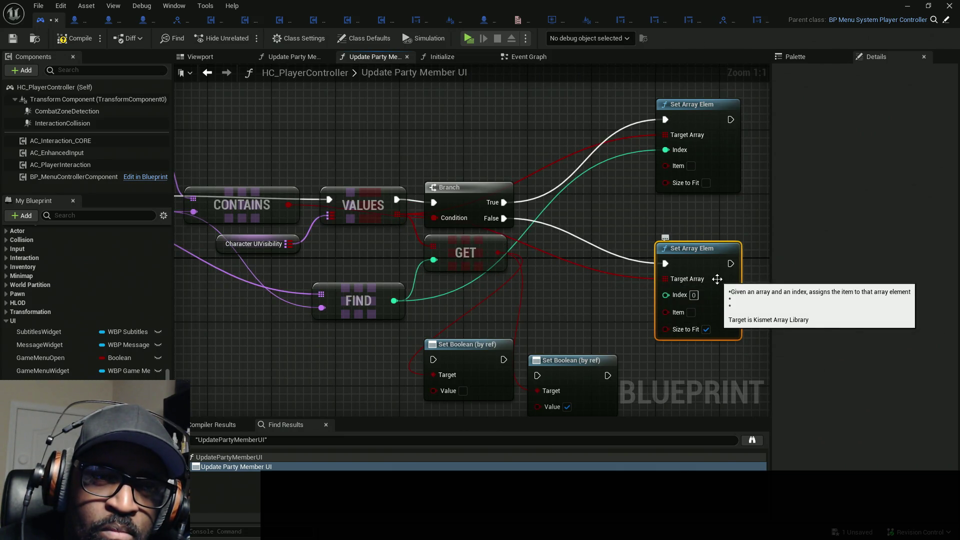
{"action": "left_click_drag", "start_coordinate": [598, 273], "coordinate": [626, 269]}
{"action": "left_click_drag", "start_coordinate": [693, 291], "coordinate": [422, 297]}
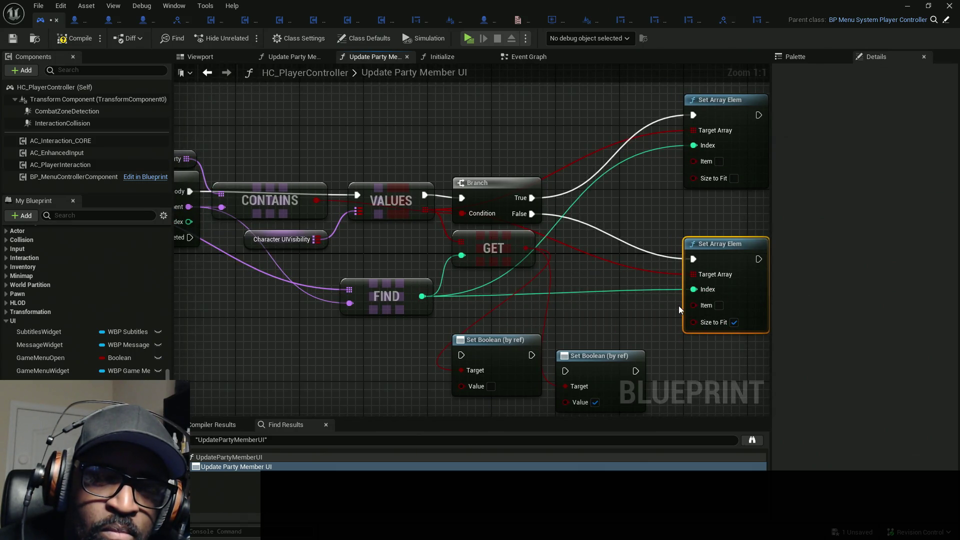
{"action": "left_click", "coordinate": [734, 322]}
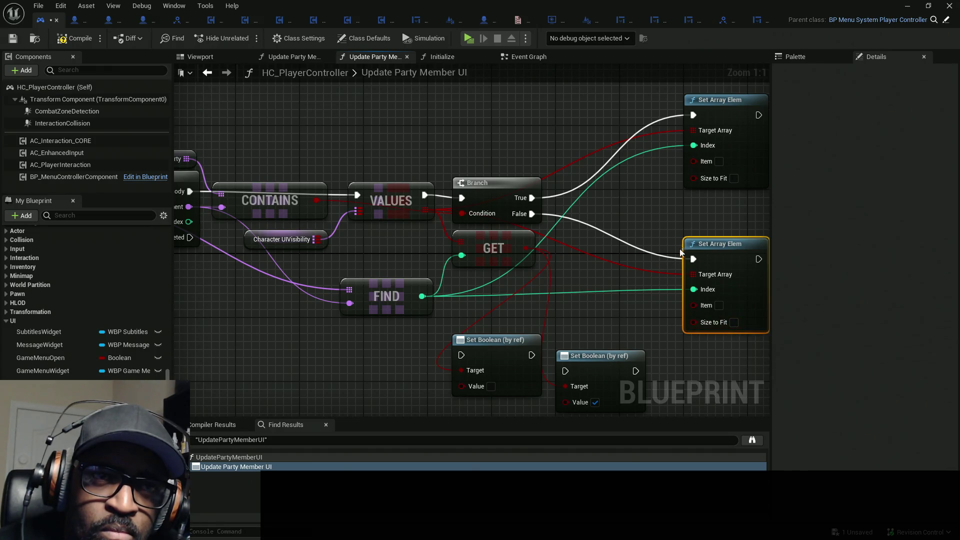
{"action": "left_click", "coordinate": [719, 305]}
Compile and save with Ctrl+S, run a quick game preview, then switch to the Event Graph.
{"action": "key", "text": "ctrl+s"}
{"action": "left_click", "coordinate": [469, 39]}
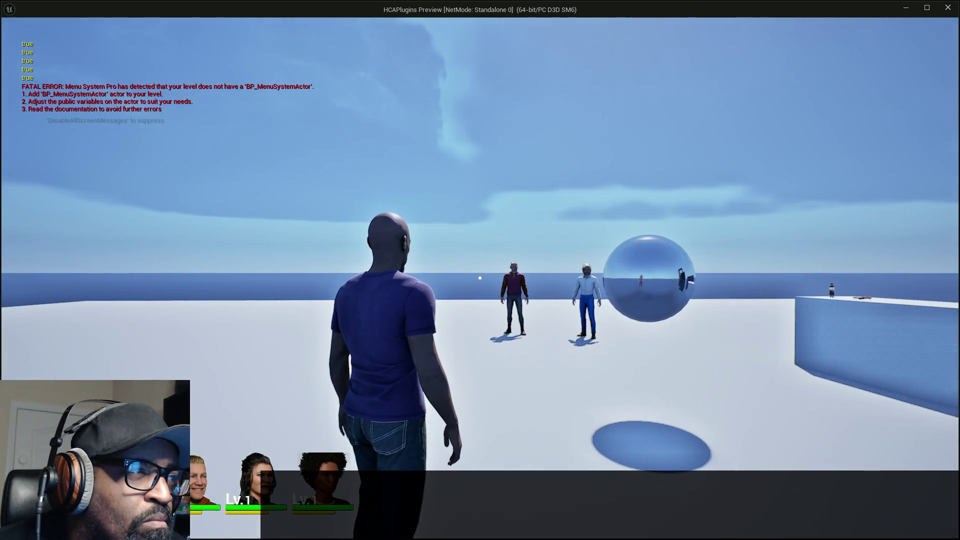
{"action": "key", "text": "Escape"}
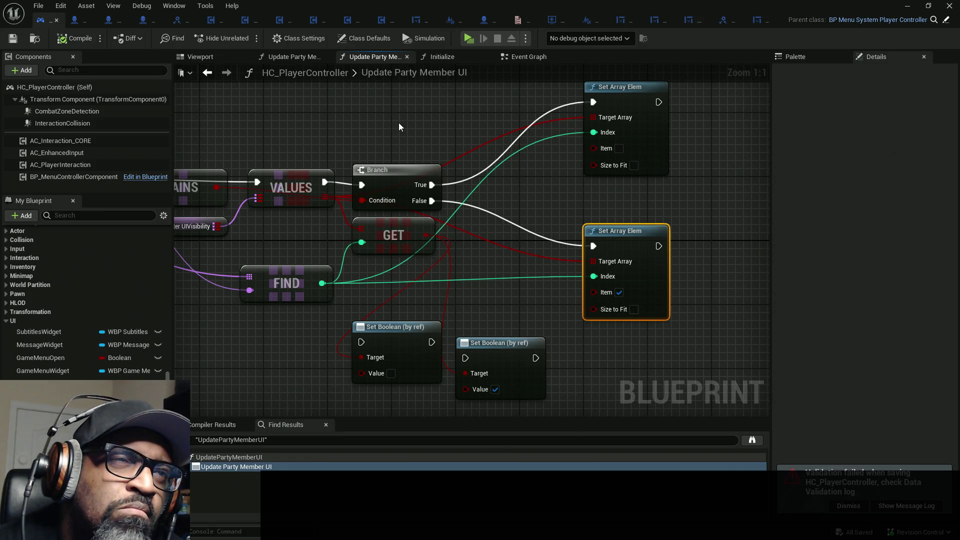
{"action": "left_click", "coordinate": [527, 57]}
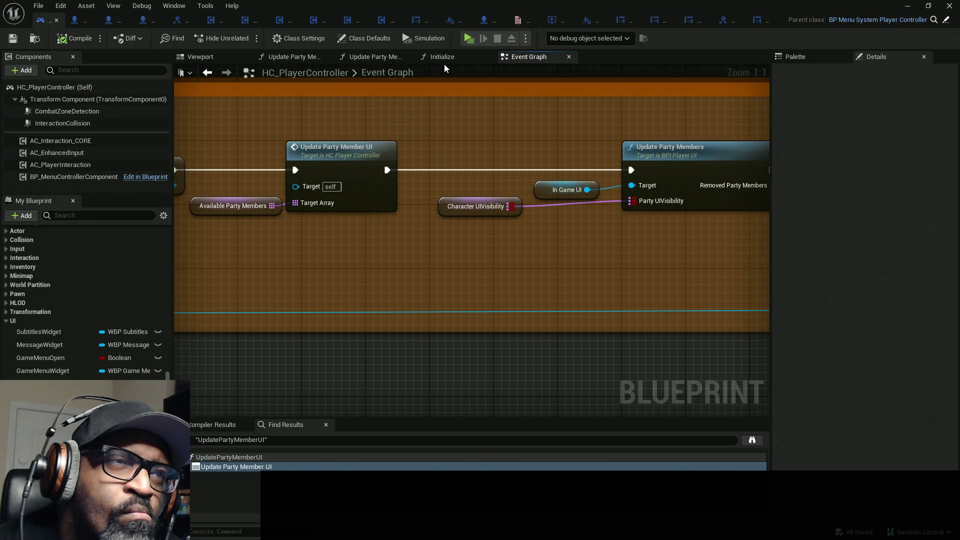
Add a Print String node near the Character UIVisibility node in the Event Graph.
{"action": "mouse_move", "coordinate": [599, 157]}
{"action": "left_mouse_down"}
{"action": "mouse_move", "coordinate": [356, 154]}
{"action": "mouse_move", "coordinate": [472, 170]}
{"action": "mouse_move", "coordinate": [602, 157]}
{"action": "mouse_move", "coordinate": [426, 178]}
{"action": "left_mouse_up"}
{"action": "mouse_move", "coordinate": [355, 175]}
{"action": "left_mouse_down"}
{"action": "mouse_move", "coordinate": [321, 229]}
{"action": "mouse_move", "coordinate": [299, 231]}
{"action": "left_mouse_up"}
{"action": "right_click", "coordinate": [462, 186]}
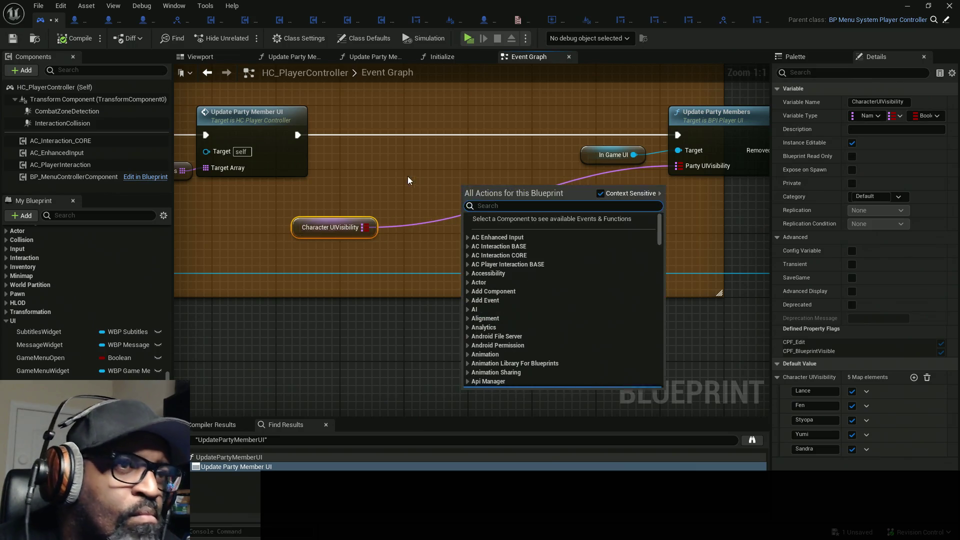
{"action": "type", "text": "print"}
{"action": "key", "text": "Return"}
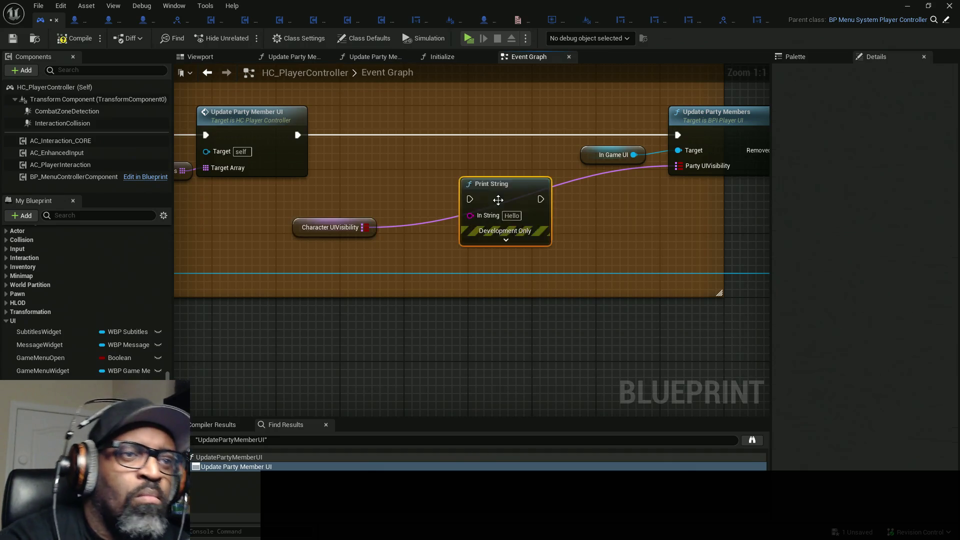
{"action": "left_click_drag", "start_coordinate": [518, 184], "coordinate": [560, 193]}
{"action": "mouse_move", "coordinate": [325, 224]}
{"action": "left_mouse_down"}
{"action": "mouse_move", "coordinate": [259, 224]}
{"action": "mouse_move", "coordinate": [259, 216]}
{"action": "mouse_move", "coordinate": [331, 200]}
{"action": "left_mouse_up"}
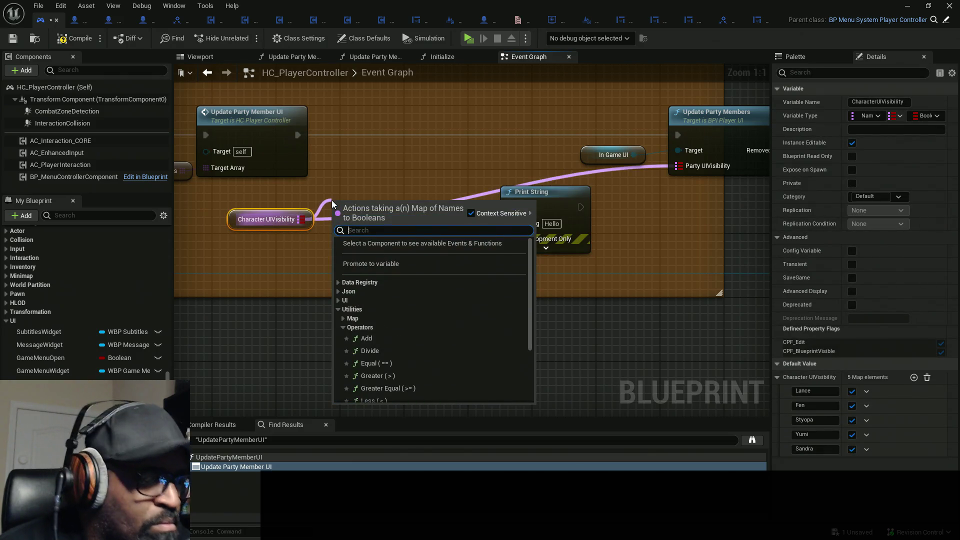
Add a Keys node on Character UIVisibility, wire execution into it, and loop over it with For Each Loop.
{"action": "type", "text": "keys"}
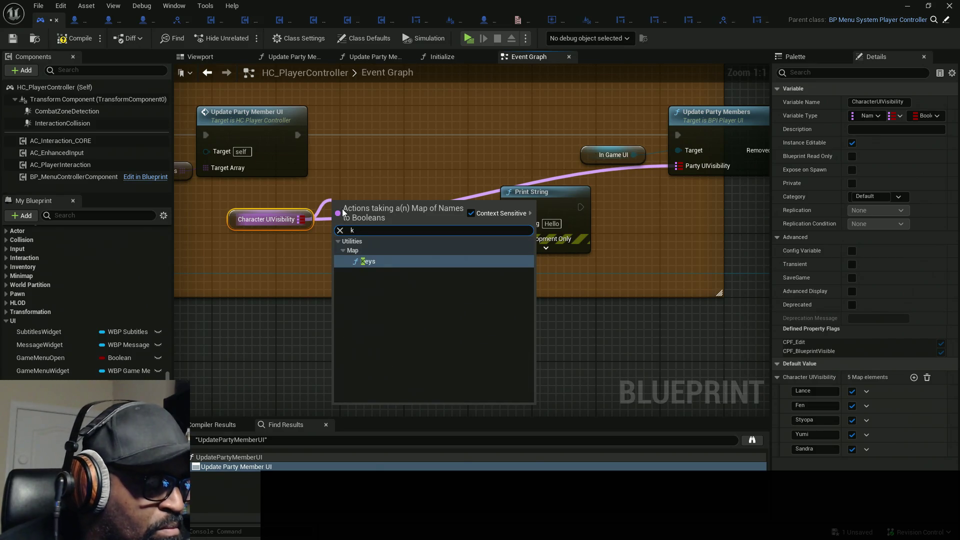
{"action": "left_click", "coordinate": [375, 257]}
{"action": "left_click_drag", "start_coordinate": [350, 212], "coordinate": [358, 156]}
{"action": "mouse_move", "coordinate": [296, 137]}
{"action": "left_mouse_down"}
{"action": "mouse_move", "coordinate": [395, 157]}
{"action": "mouse_move", "coordinate": [411, 151]}
{"action": "left_mouse_up"}
{"action": "type", "text": "loop"}
{"action": "left_click", "coordinate": [460, 213]}
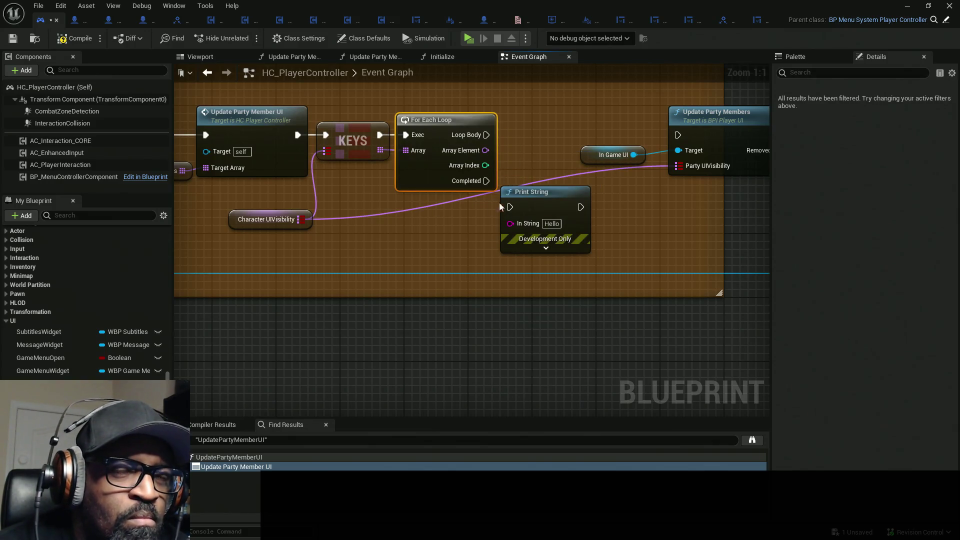
Add a Find keyed by each loop element, print per iteration, and run Update Party Members on Completed.
{"action": "left_click_drag", "start_coordinate": [530, 202], "coordinate": [562, 219]}
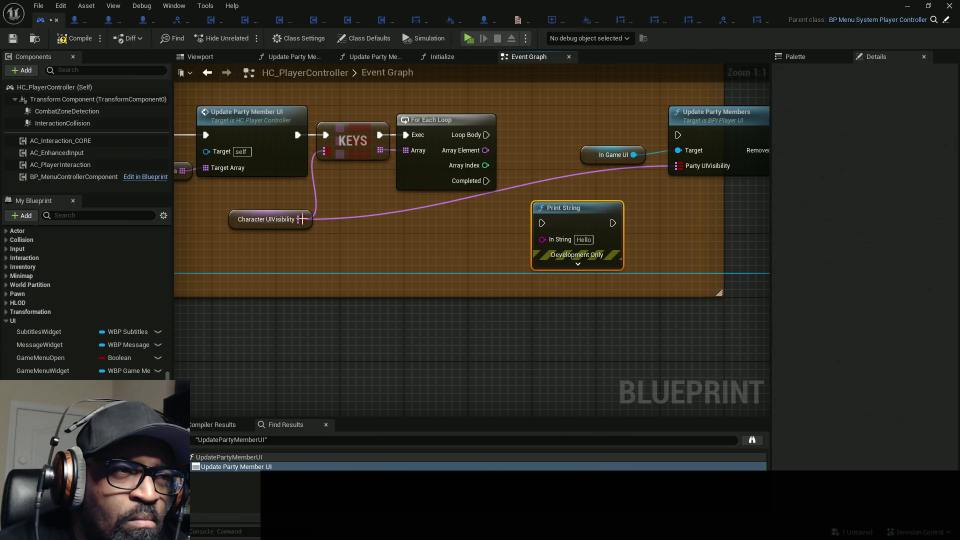
{"action": "left_click_drag", "start_coordinate": [301, 219], "coordinate": [421, 220]}
{"action": "type", "text": "find"}
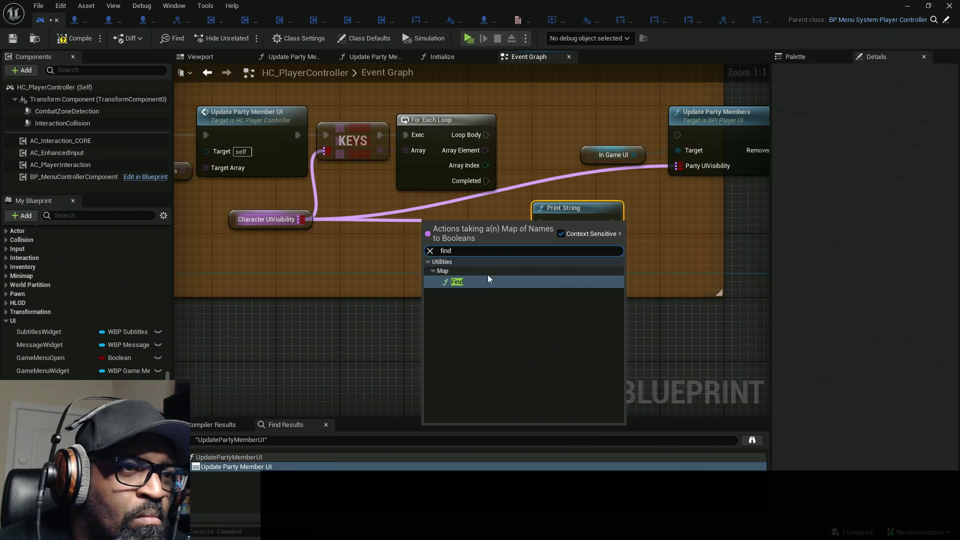
{"action": "left_click", "coordinate": [485, 281]}
{"action": "mouse_move", "coordinate": [430, 244]}
{"action": "left_mouse_down"}
{"action": "mouse_move", "coordinate": [487, 181]}
{"action": "mouse_move", "coordinate": [461, 150]}
{"action": "mouse_move", "coordinate": [520, 167]}
{"action": "mouse_move", "coordinate": [544, 224]}
{"action": "left_mouse_up"}
{"action": "left_click_drag", "start_coordinate": [486, 181], "coordinate": [671, 148]}
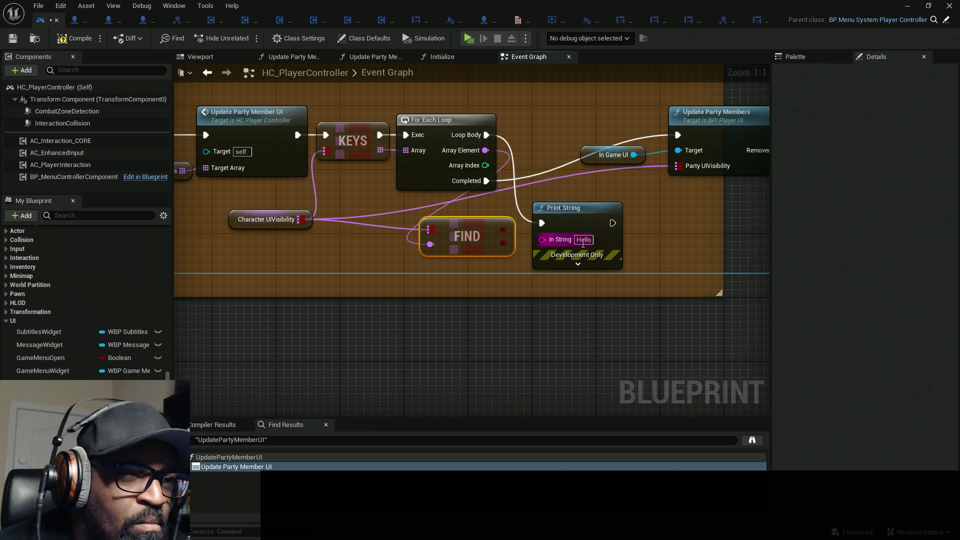
{"action": "mouse_move", "coordinate": [581, 222]}
{"action": "left_mouse_down"}
{"action": "mouse_move", "coordinate": [597, 214]}
{"action": "mouse_move", "coordinate": [514, 234]}
{"action": "mouse_move", "coordinate": [502, 249]}
{"action": "mouse_move", "coordinate": [503, 230]}
{"action": "left_mouse_up"}
Print FIND's boolean result through a conversion node and compile.
{"action": "left_click", "coordinate": [483, 212]}
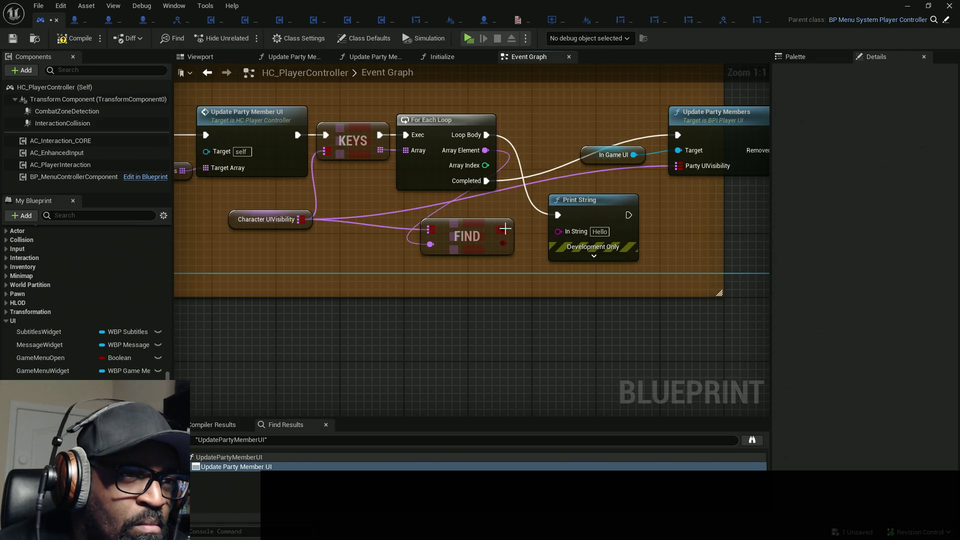
{"action": "left_click_drag", "start_coordinate": [504, 229], "coordinate": [559, 231]}
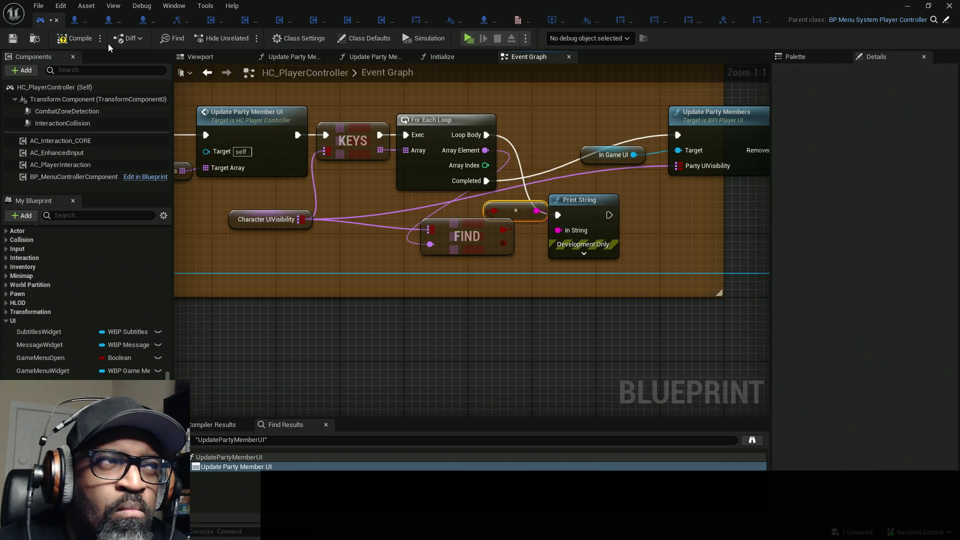
{"action": "left_click", "coordinate": [76, 39]}
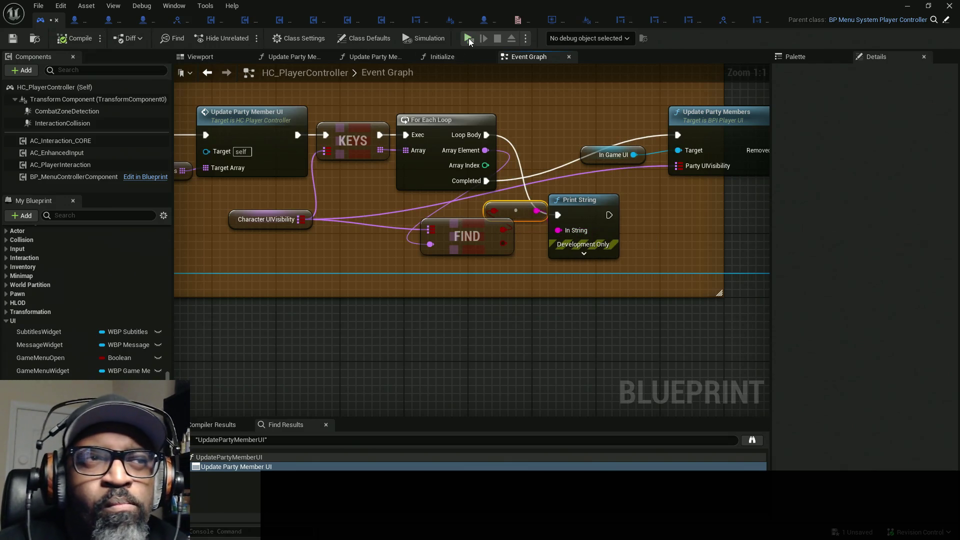
Test-play to check the prints, then reopen Update Party Member UI and view its KEYS and loop nodes.
{"action": "left_click", "coordinate": [469, 39]}
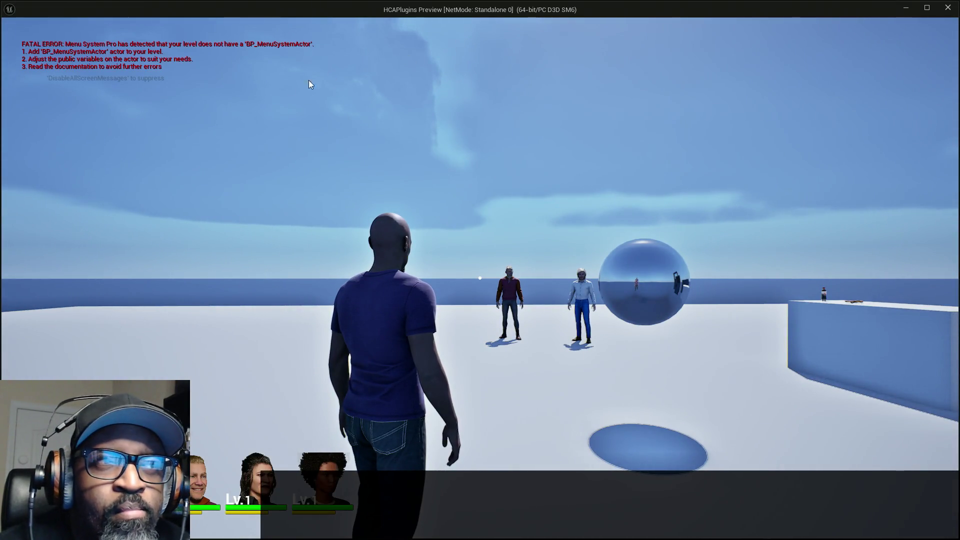
{"action": "key", "text": "Escape"}
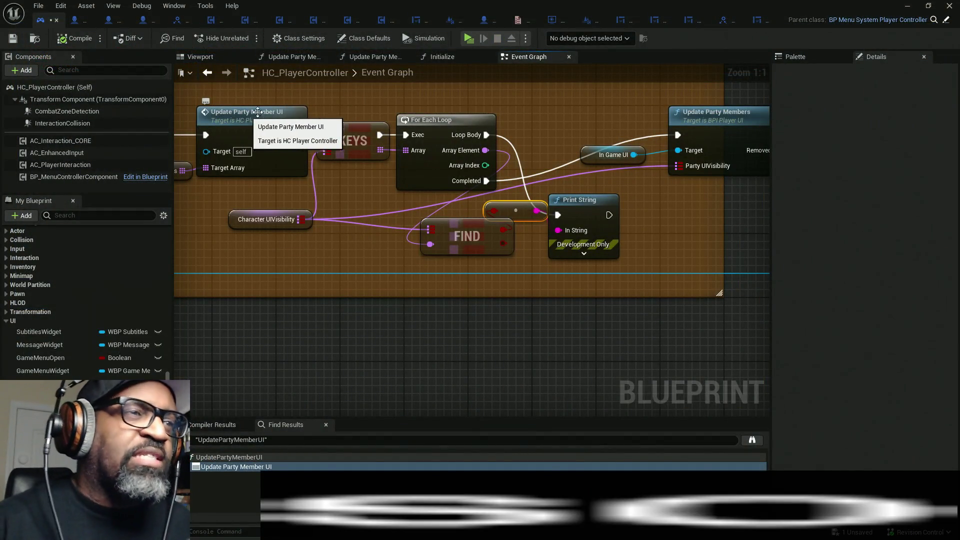
{"action": "left_click_drag", "start_coordinate": [342, 187], "coordinate": [531, 178]}
{"action": "double_click", "coordinate": [458, 151]}
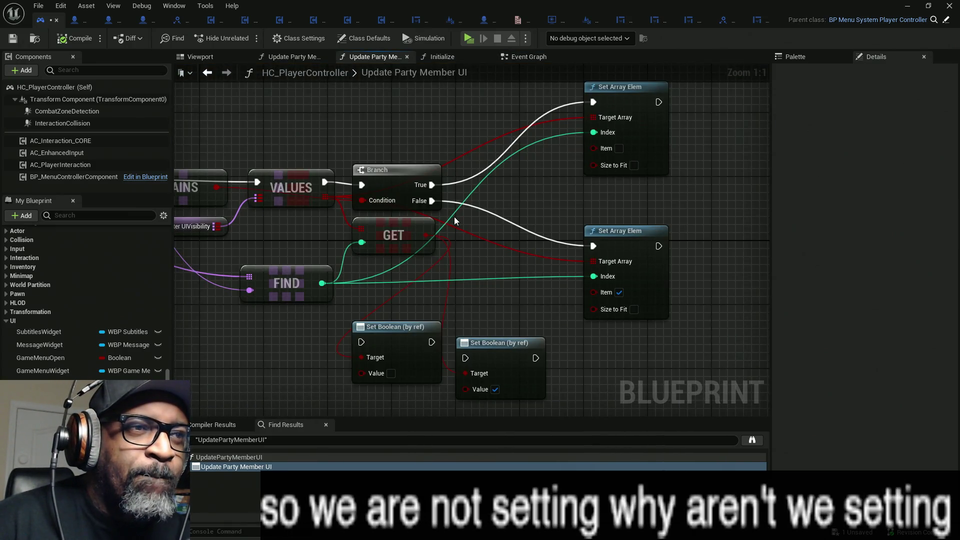
{"action": "mouse_move", "coordinate": [437, 270]}
{"action": "left_mouse_down"}
{"action": "mouse_move", "coordinate": [516, 216]}
{"action": "mouse_move", "coordinate": [521, 225]}
{"action": "mouse_move", "coordinate": [648, 223]}
{"action": "left_mouse_up"}
{"action": "left_click_drag", "start_coordinate": [468, 274], "coordinate": [529, 265]}
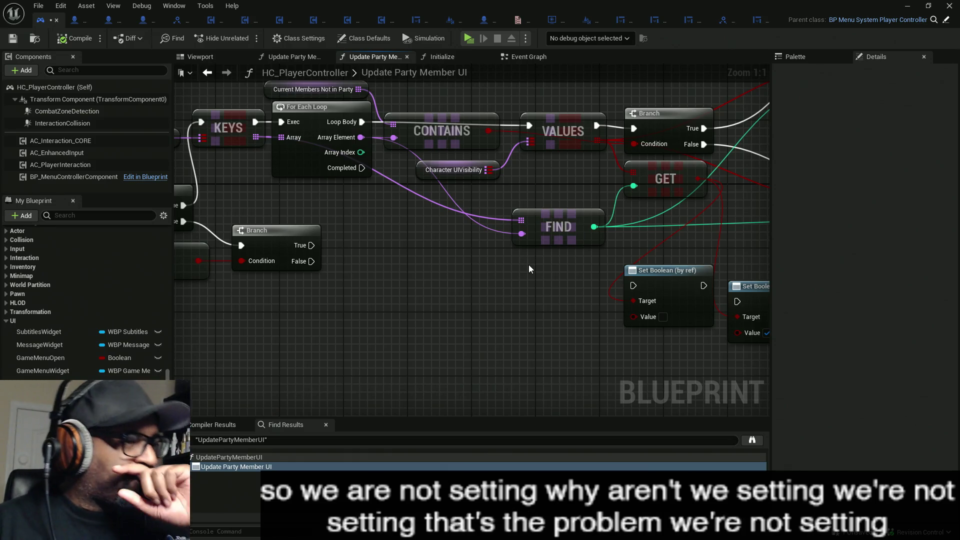
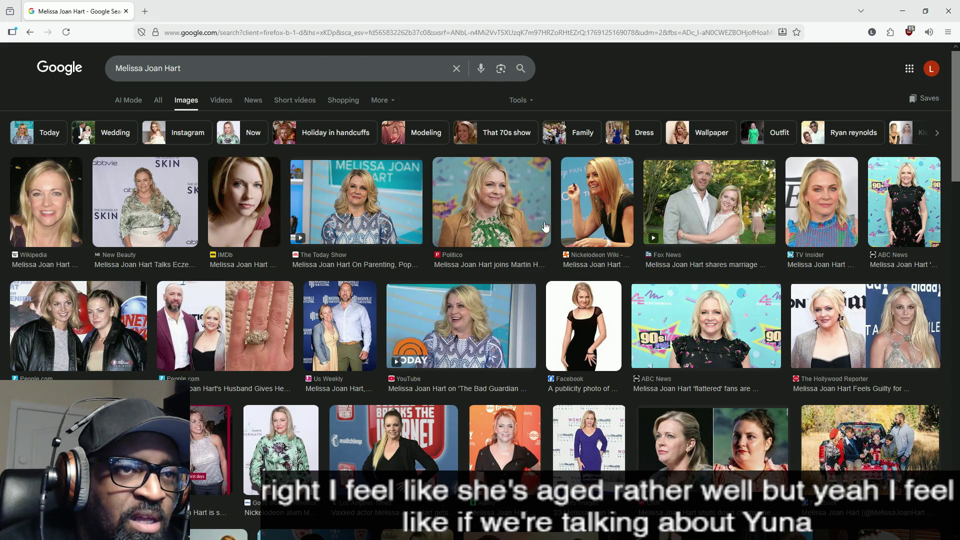
Preview the Nickelodeon Wiki, Alamy abc family and Getty purple-dress photos in the image results.
{"action": "left_click", "coordinate": [590, 209]}
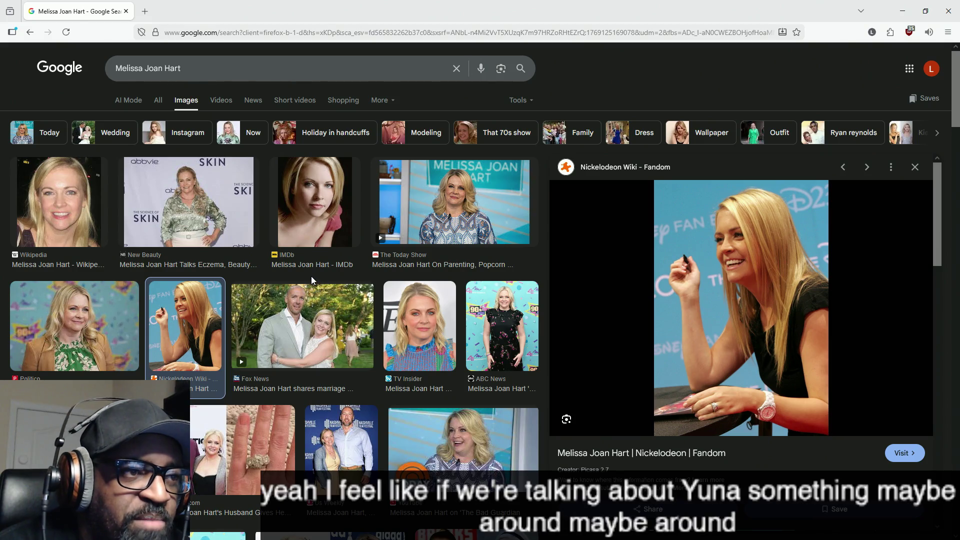
{"action": "scroll", "coordinate": [269, 294], "scroll_direction": "down", "scroll_amount": 2}
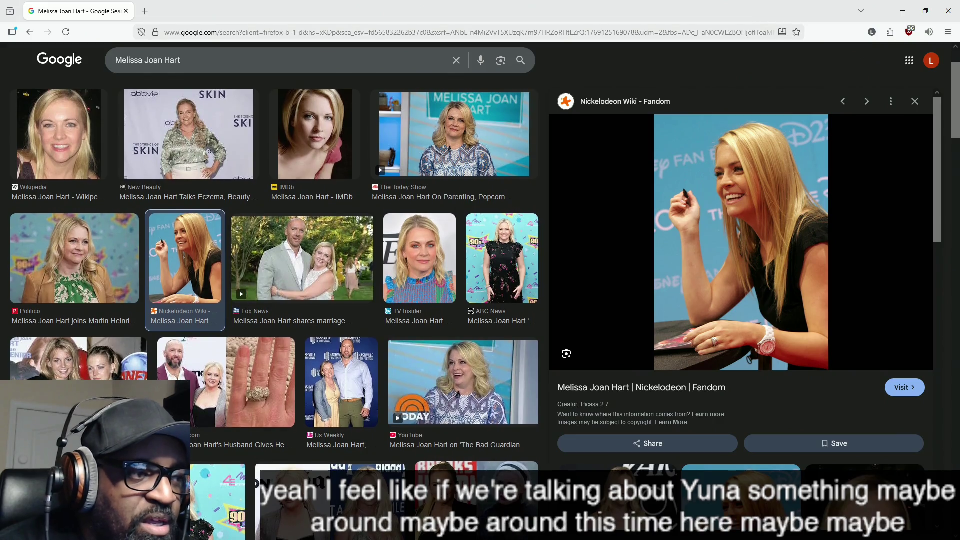
{"action": "scroll", "coordinate": [283, 316], "scroll_direction": "down", "scroll_amount": 1}
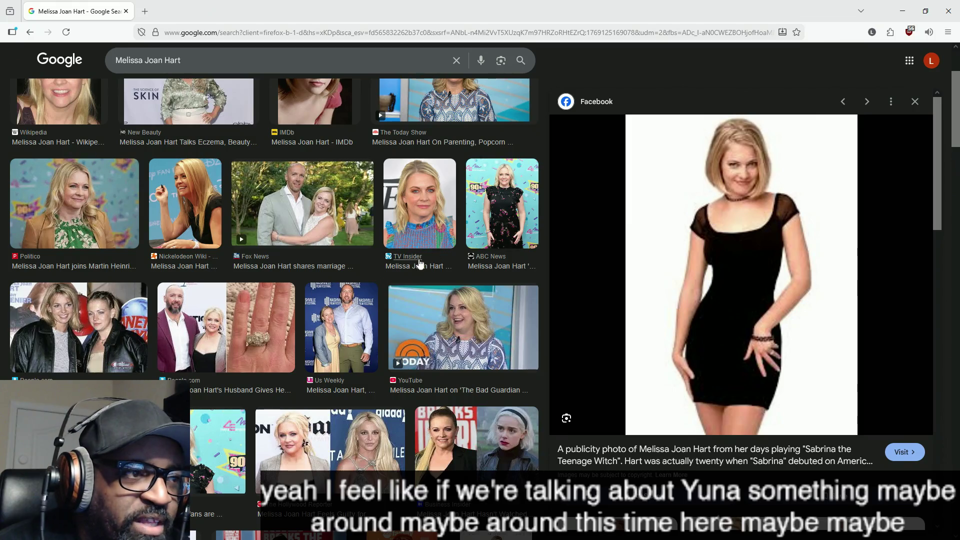
{"action": "scroll", "coordinate": [232, 317], "scroll_direction": "down", "scroll_amount": 1}
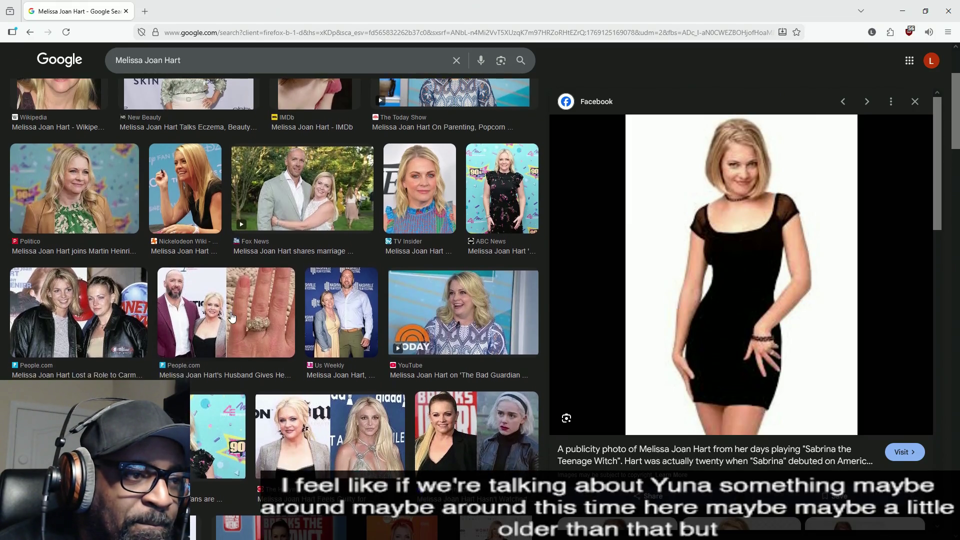
{"action": "scroll", "coordinate": [232, 317], "scroll_direction": "down", "scroll_amount": 2}
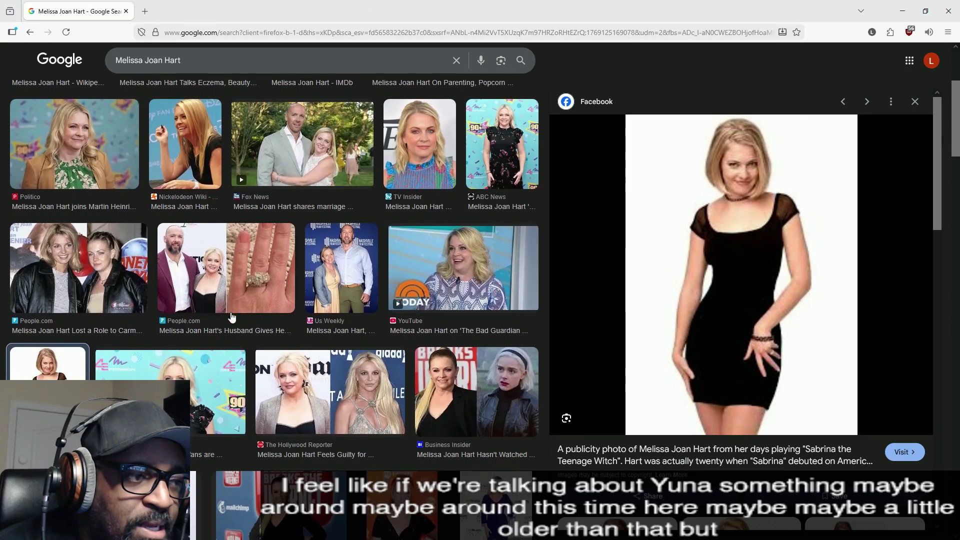
{"action": "scroll", "coordinate": [231, 316], "scroll_direction": "down", "scroll_amount": 1}
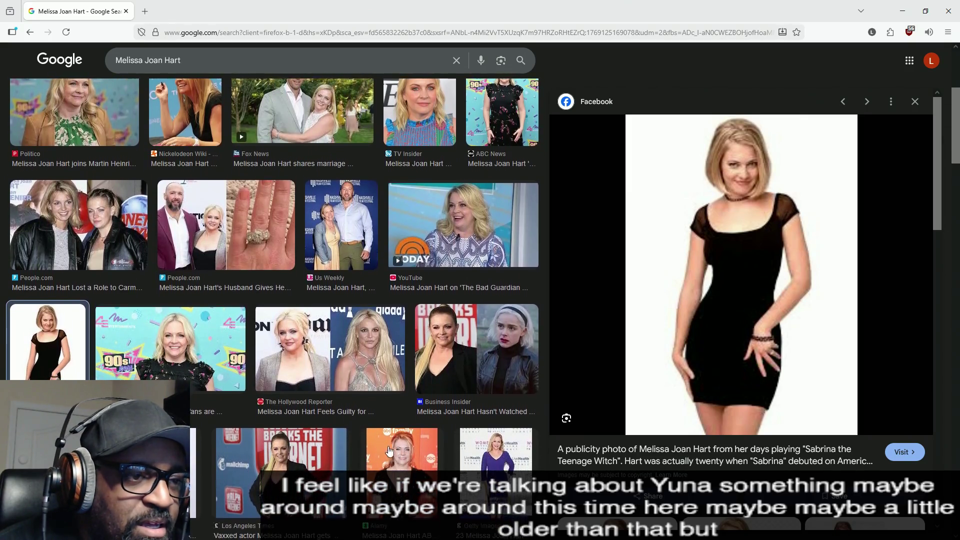
{"action": "left_click", "coordinate": [402, 465]}
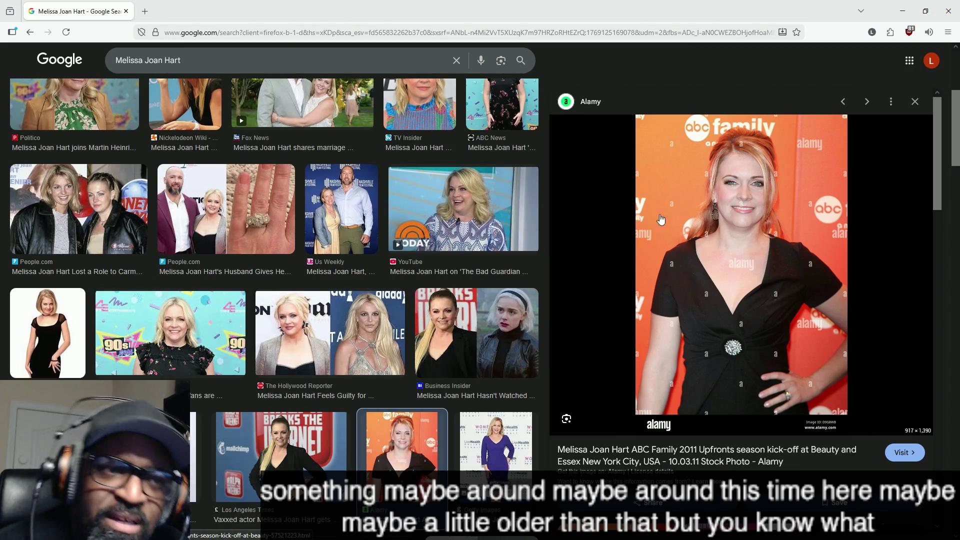
{"action": "left_click", "coordinate": [480, 438]}
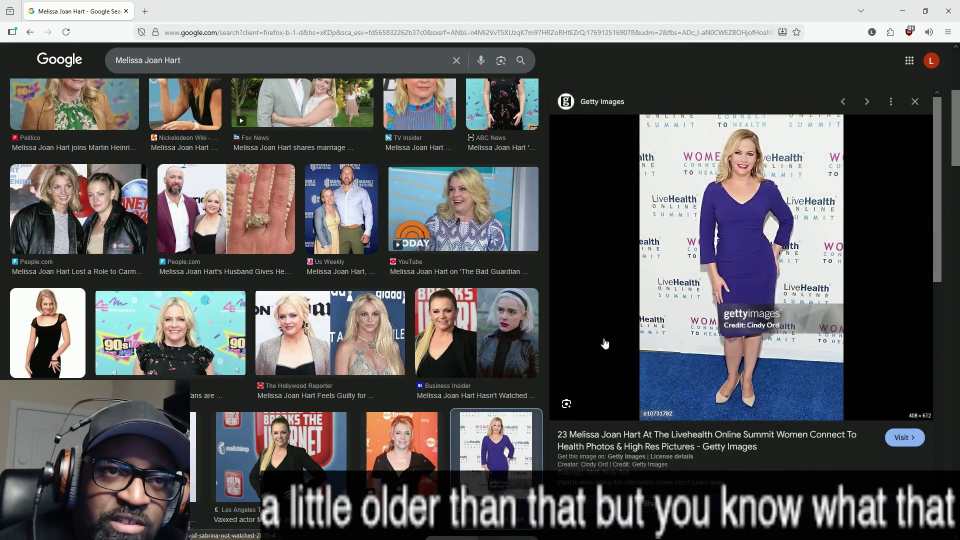
{"action": "left_click", "coordinate": [413, 419]}
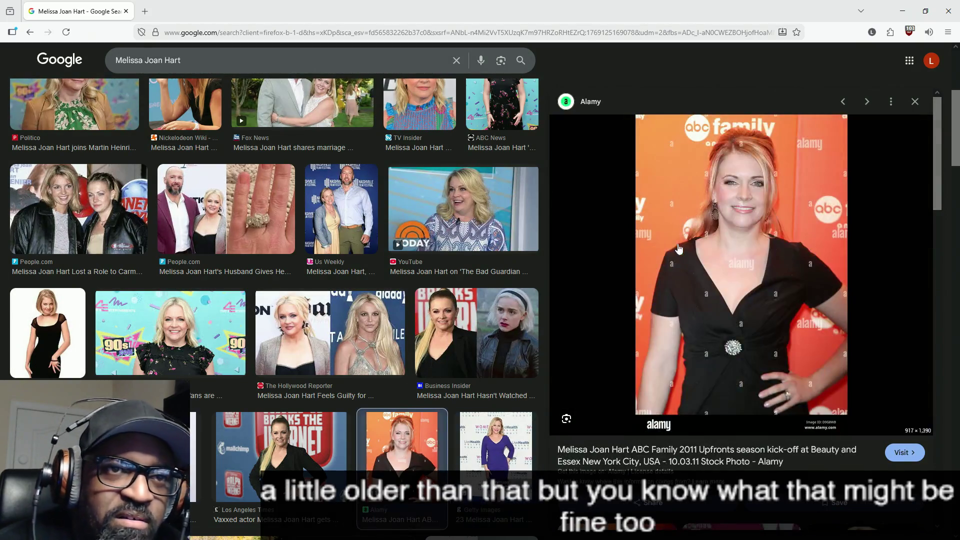
{"action": "scroll", "coordinate": [367, 303], "scroll_direction": "down", "scroll_amount": 1}
{"action": "scroll", "coordinate": [367, 302], "scroll_direction": "down", "scroll_amount": 3}
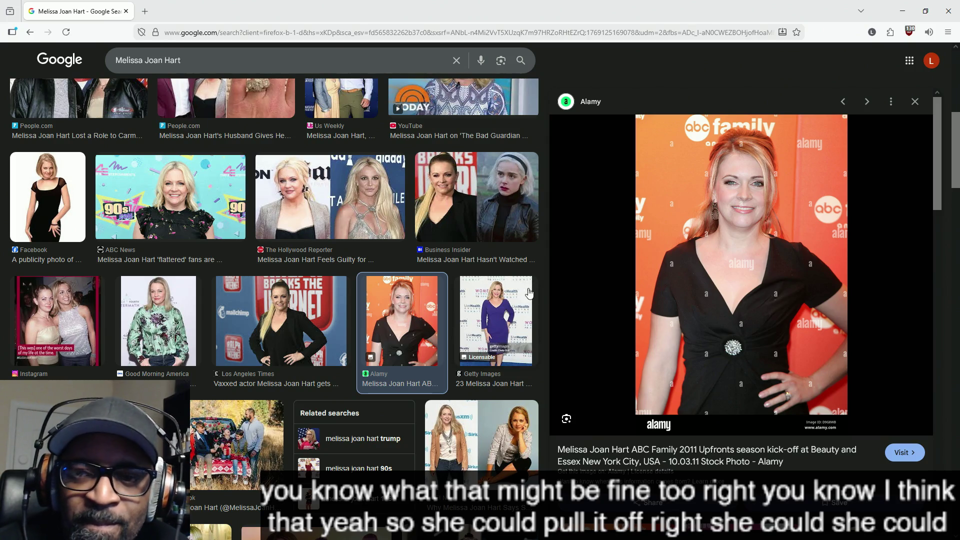
Minimize Firefox to bring the Unreal blueprint editor back into view.
{"action": "mouse_move", "coordinate": [615, 9]}
{"action": "left_mouse_down"}
{"action": "mouse_move", "coordinate": [449, 107]}
{"action": "mouse_move", "coordinate": [0, 150]}
{"action": "left_mouse_up"}
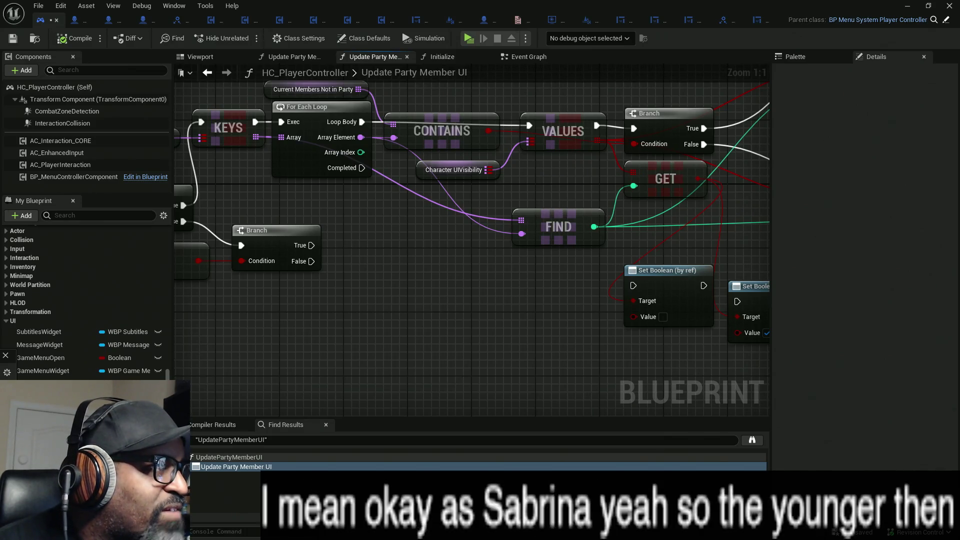
{"action": "key", "text": "super+Up"}
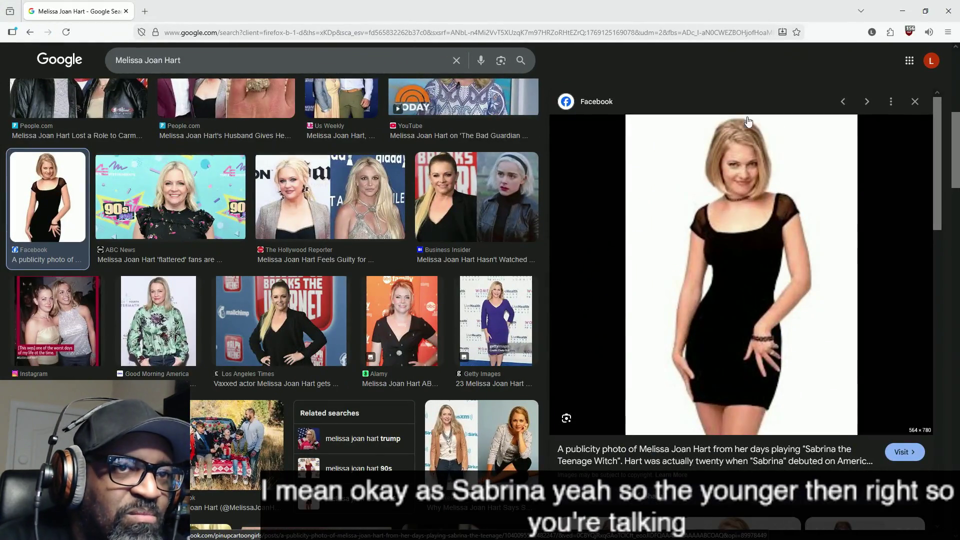
{"action": "right_click", "coordinate": [733, 118]}
{"action": "left_click", "coordinate": [713, 61]}
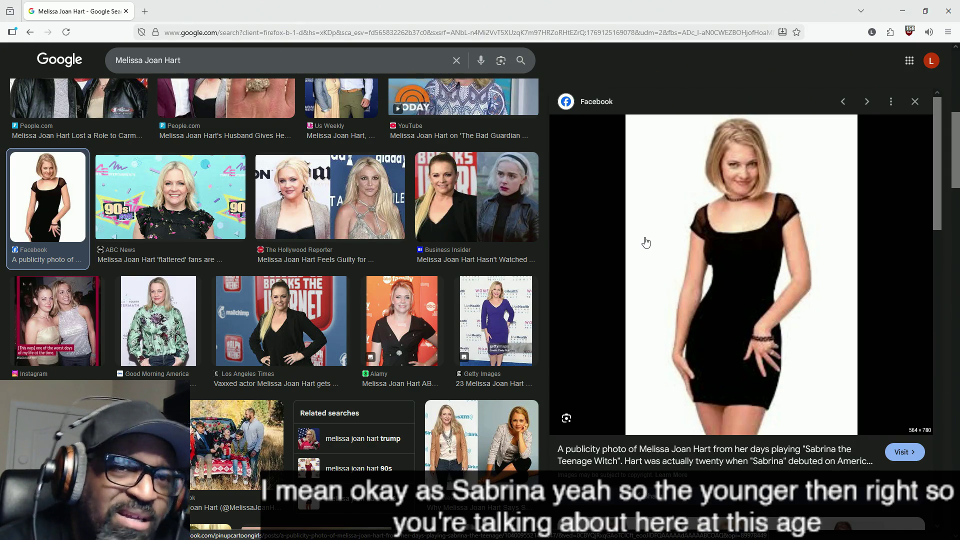
{"action": "mouse_move", "coordinate": [585, 6]}
{"action": "left_mouse_down"}
{"action": "mouse_move", "coordinate": [364, 30]}
{"action": "mouse_move", "coordinate": [49, 150]}
{"action": "left_mouse_up"}
{"action": "left_click", "coordinate": [161, 149]}
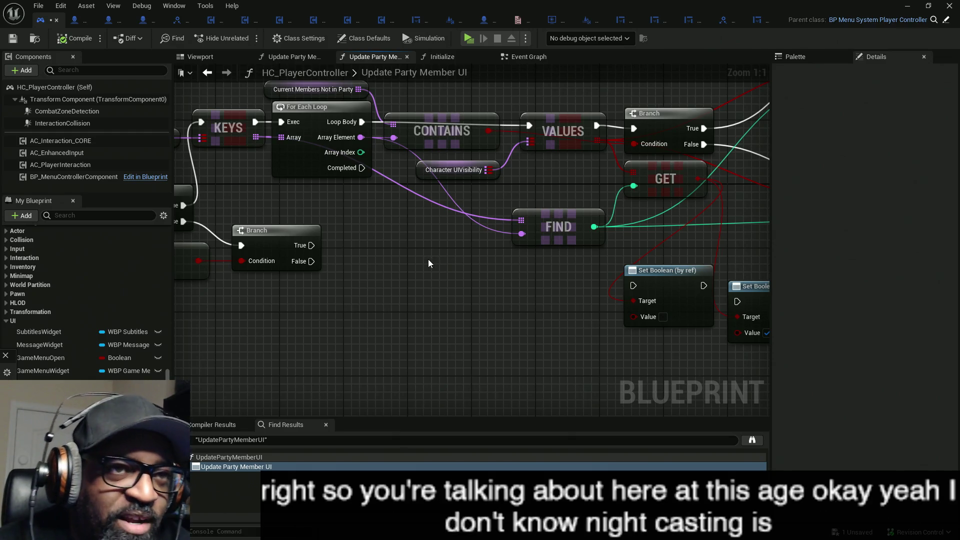
{"action": "scroll", "coordinate": [392, 284], "scroll_direction": "down", "scroll_amount": 7}
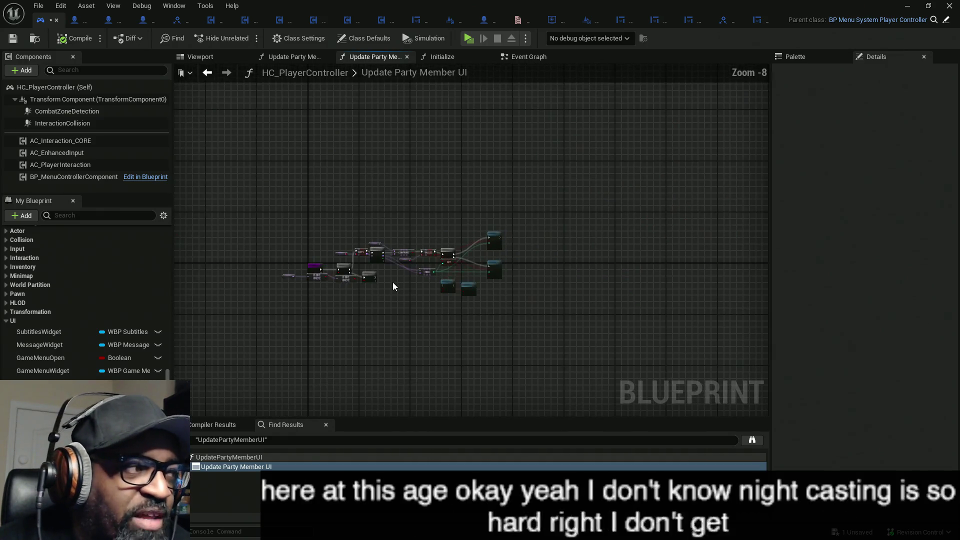
{"action": "scroll", "coordinate": [392, 289], "scroll_direction": "up", "scroll_amount": 3}
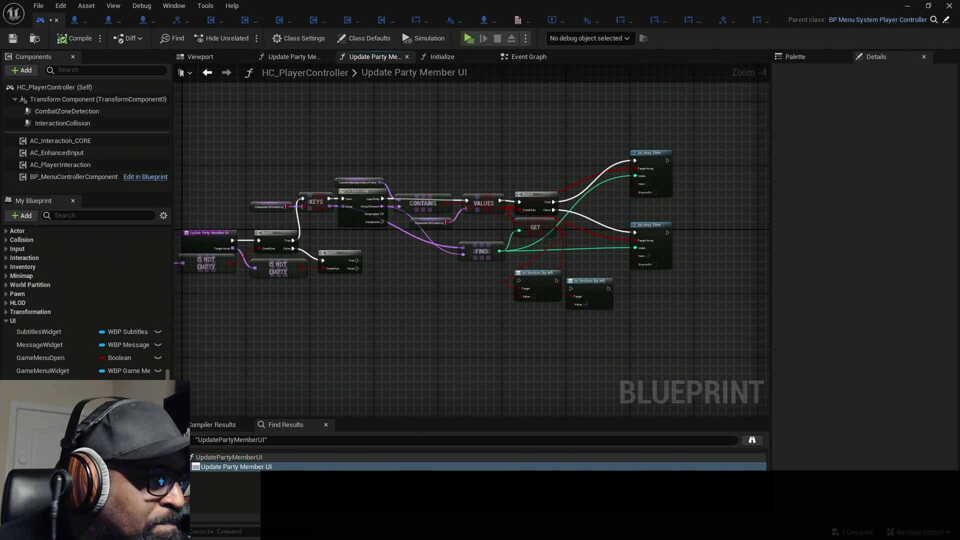
{"action": "scroll", "coordinate": [376, 268], "scroll_direction": "up", "scroll_amount": 1}
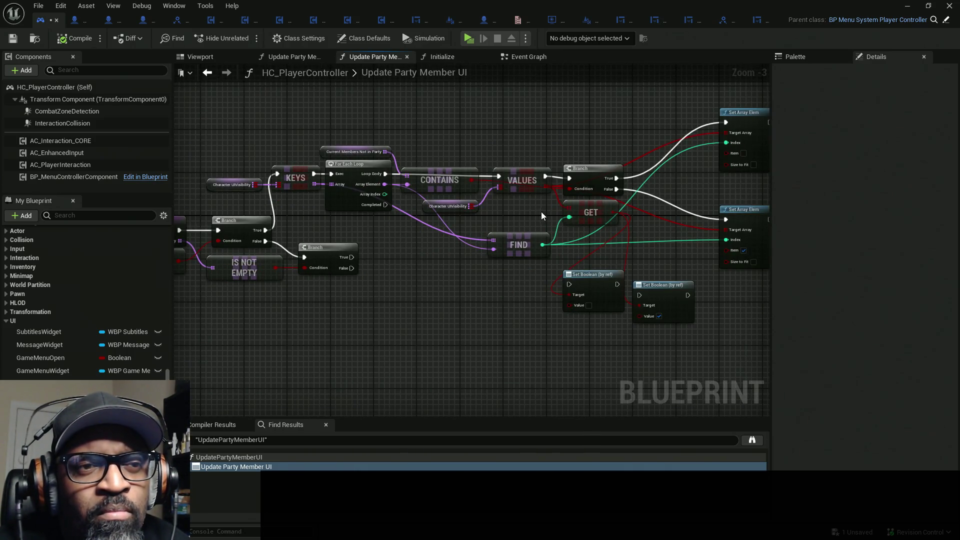
{"action": "mouse_move", "coordinate": [541, 216]}
{"action": "left_mouse_down"}
{"action": "mouse_move", "coordinate": [472, 221]}
{"action": "mouse_move", "coordinate": [656, 182]}
{"action": "left_mouse_up"}
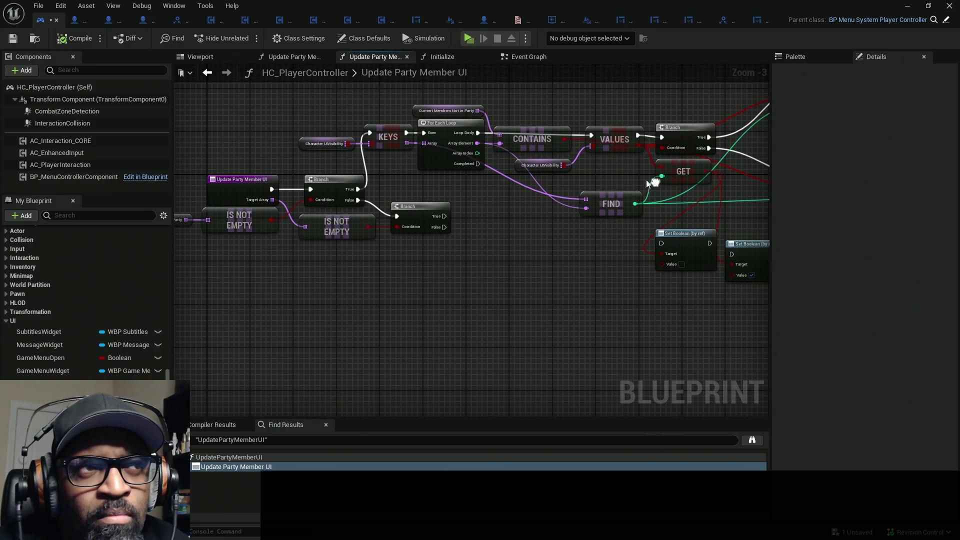
Search the blueprint actions for an output node, closing the list without adding one.
{"action": "left_click", "coordinate": [229, 184]}
{"action": "right_click", "coordinate": [504, 294]}
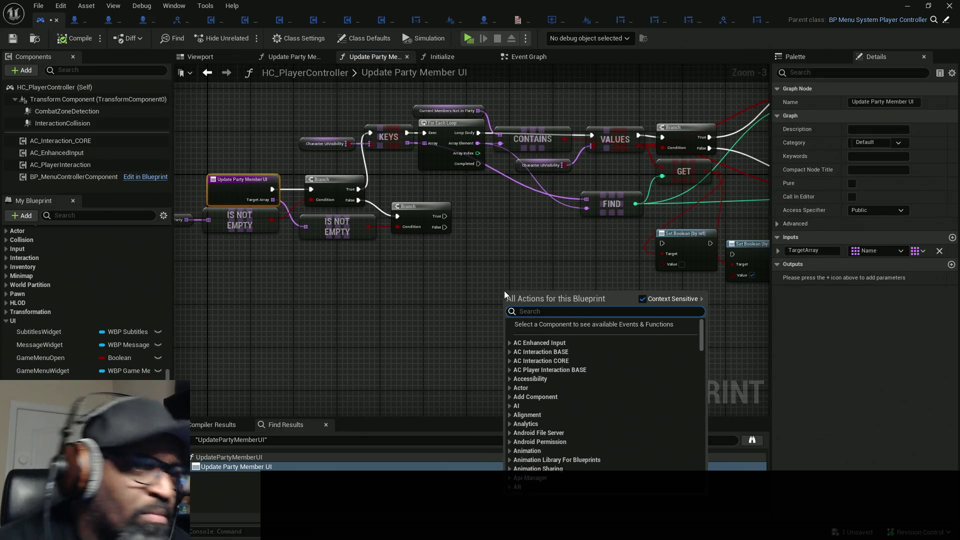
{"action": "type", "text": "output"}
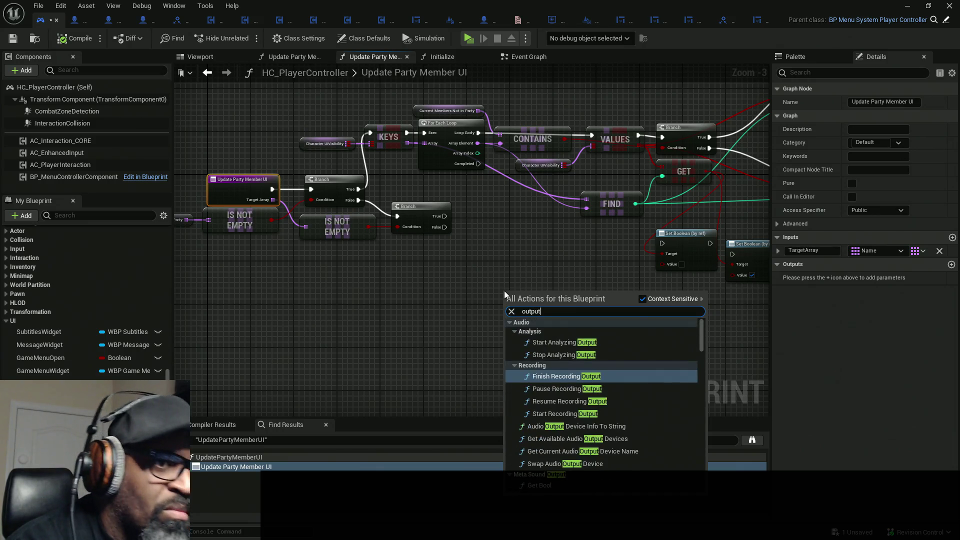
{"action": "scroll", "coordinate": [575, 360], "scroll_direction": "down", "scroll_amount": 5}
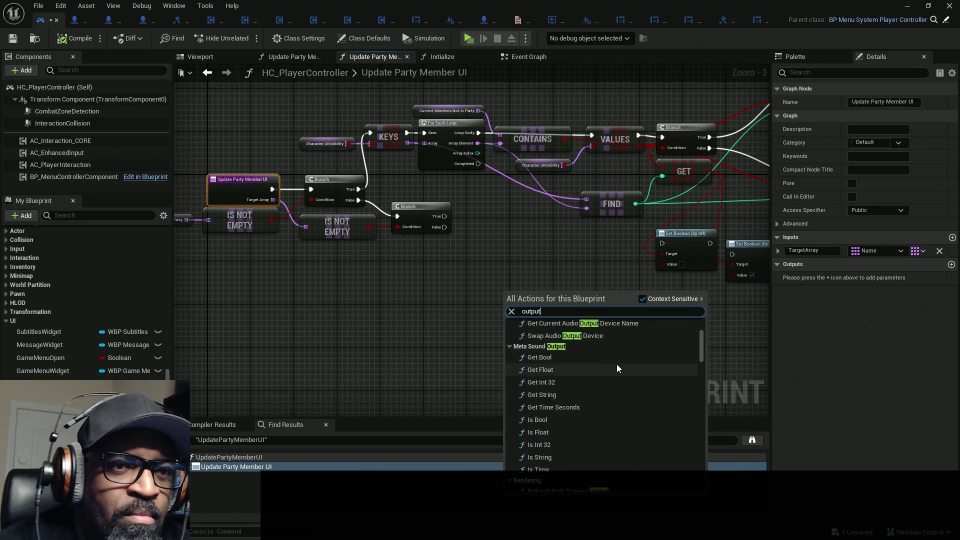
{"action": "left_click_drag", "start_coordinate": [703, 369], "coordinate": [702, 467]}
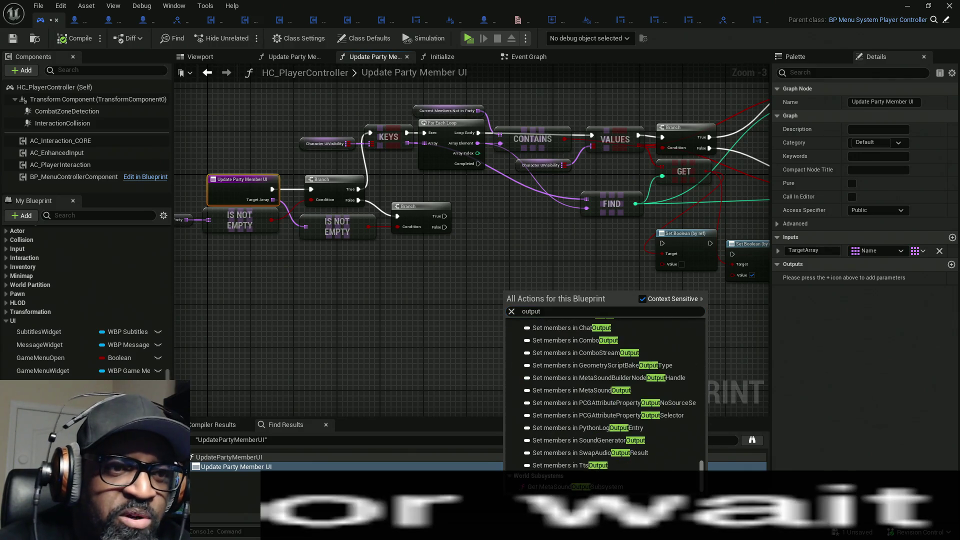
{"action": "scroll", "coordinate": [674, 457], "scroll_direction": "up", "scroll_amount": 3}
{"action": "left_click", "coordinate": [828, 372]}
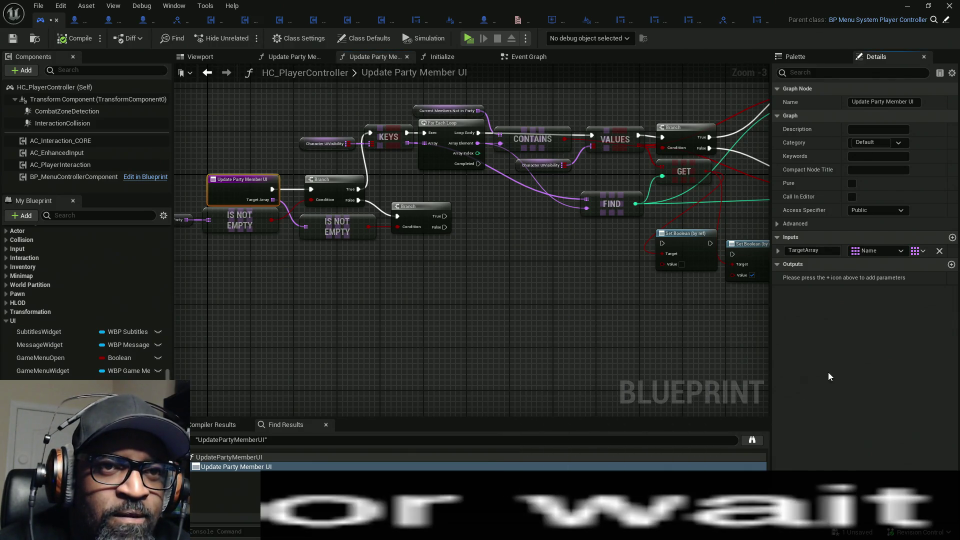
Add a function output and wire a pasted Character UIVisibility getter into the Return Node.
{"action": "left_click", "coordinate": [951, 265]}
{"action": "left_click_drag", "start_coordinate": [319, 155], "coordinate": [579, 286]}
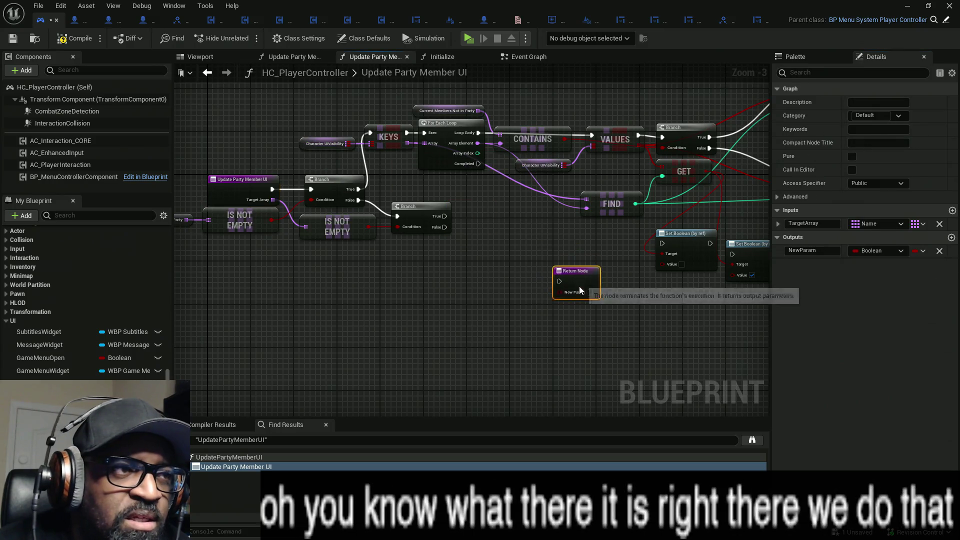
{"action": "left_click", "coordinate": [593, 164]}
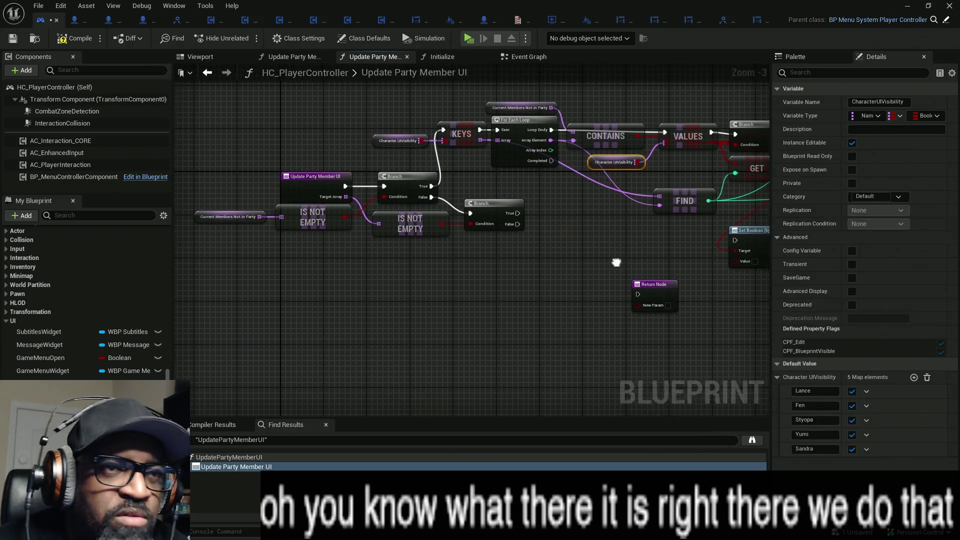
{"action": "key", "text": "ctrl+c"}
{"action": "key", "text": "ctrl+v"}
{"action": "scroll", "coordinate": [622, 272], "scroll_direction": "up", "scroll_amount": 3}
{"action": "left_click_drag", "start_coordinate": [584, 244], "coordinate": [658, 229]}
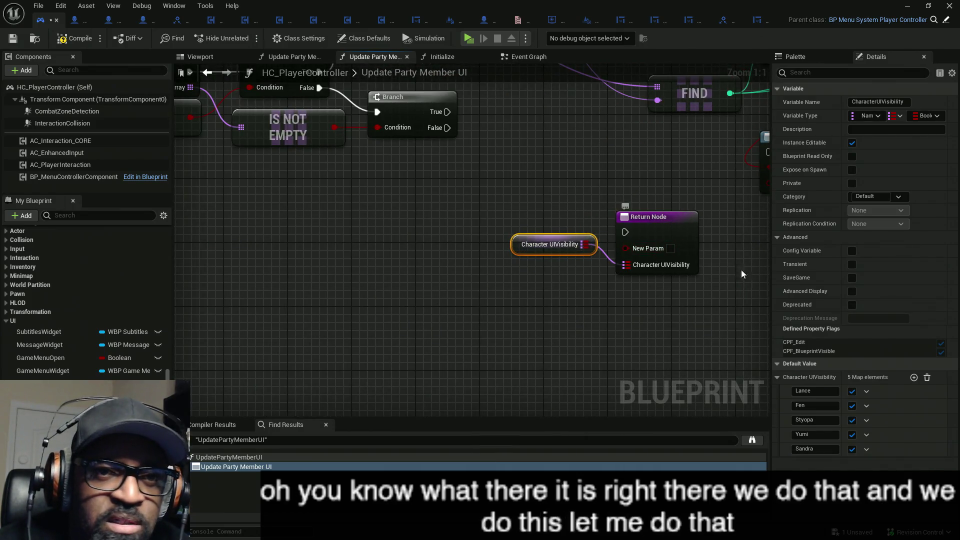
Remove the NewParam output, run the Return Node from loop Completed, and compile.
{"action": "left_click", "coordinate": [650, 225]}
{"action": "left_click", "coordinate": [940, 251]}
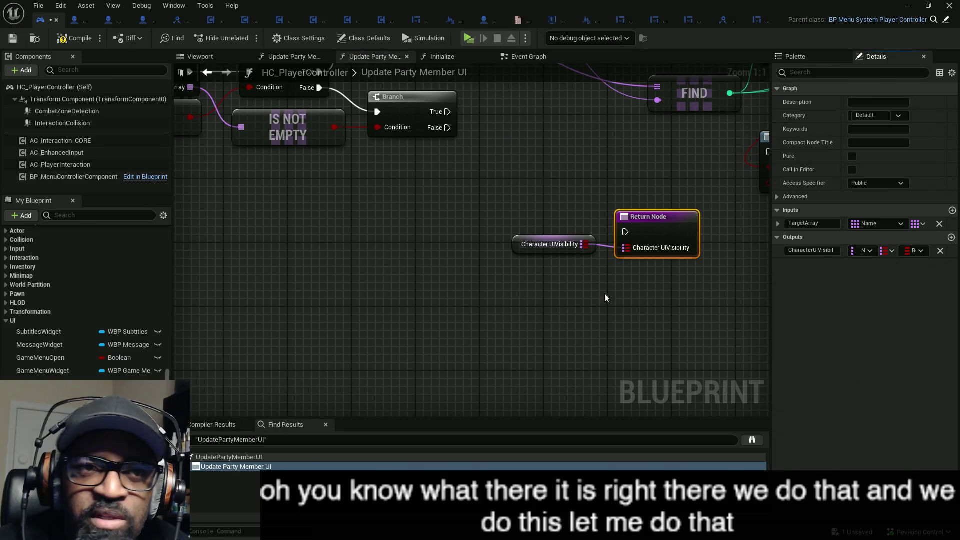
{"action": "scroll", "coordinate": [336, 288], "scroll_direction": "down", "scroll_amount": 4}
{"action": "mouse_move", "coordinate": [336, 289]}
{"action": "left_mouse_down"}
{"action": "mouse_move", "coordinate": [412, 276]}
{"action": "mouse_move", "coordinate": [339, 186]}
{"action": "mouse_move", "coordinate": [352, 176]}
{"action": "left_mouse_up"}
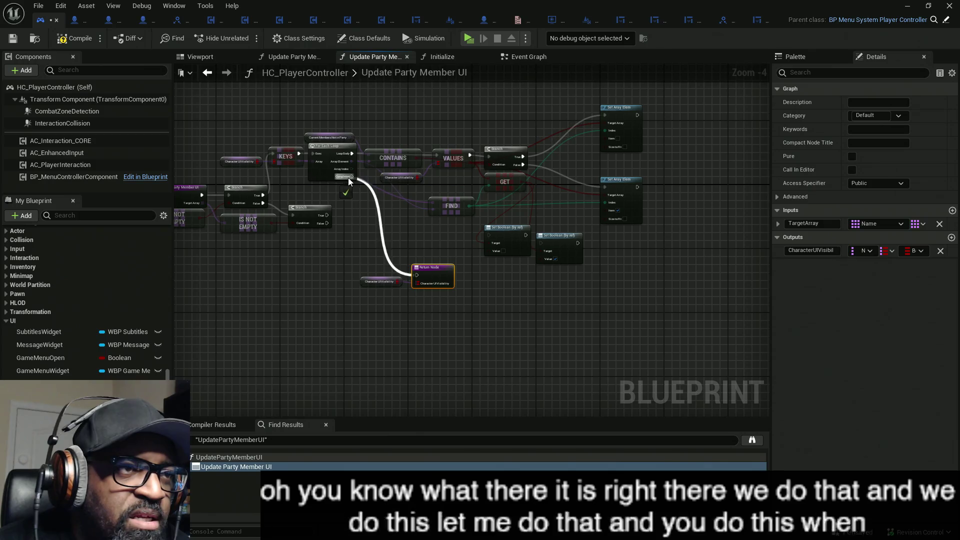
{"action": "left_click", "coordinate": [84, 40]}
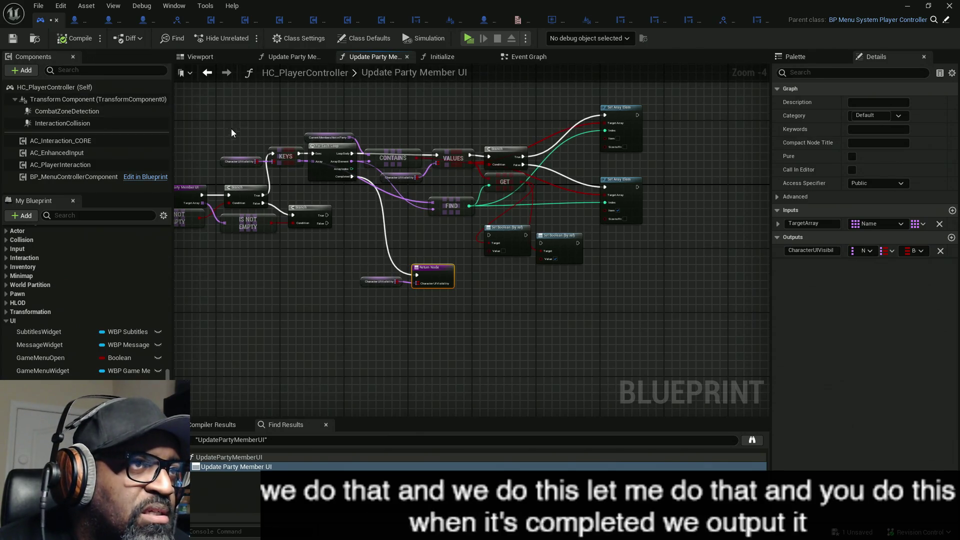
{"action": "left_click", "coordinate": [523, 59]}
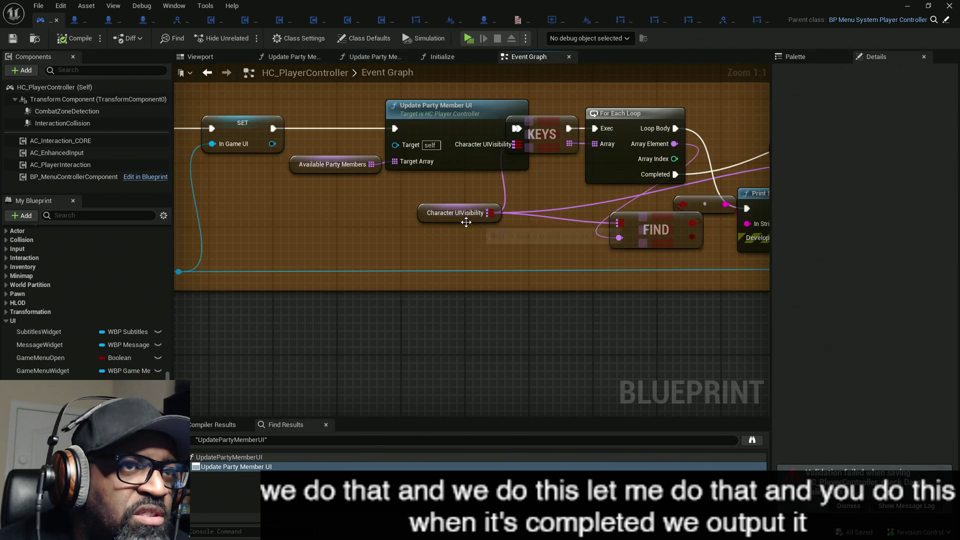
Shift the loop and Print String nodes right to make room after the Update Party Member UI call.
{"action": "mouse_move", "coordinate": [326, 196]}
{"action": "left_mouse_down"}
{"action": "mouse_move", "coordinate": [410, 211]}
{"action": "mouse_move", "coordinate": [470, 165]}
{"action": "mouse_move", "coordinate": [431, 139]}
{"action": "mouse_move", "coordinate": [190, 160]}
{"action": "left_mouse_up"}
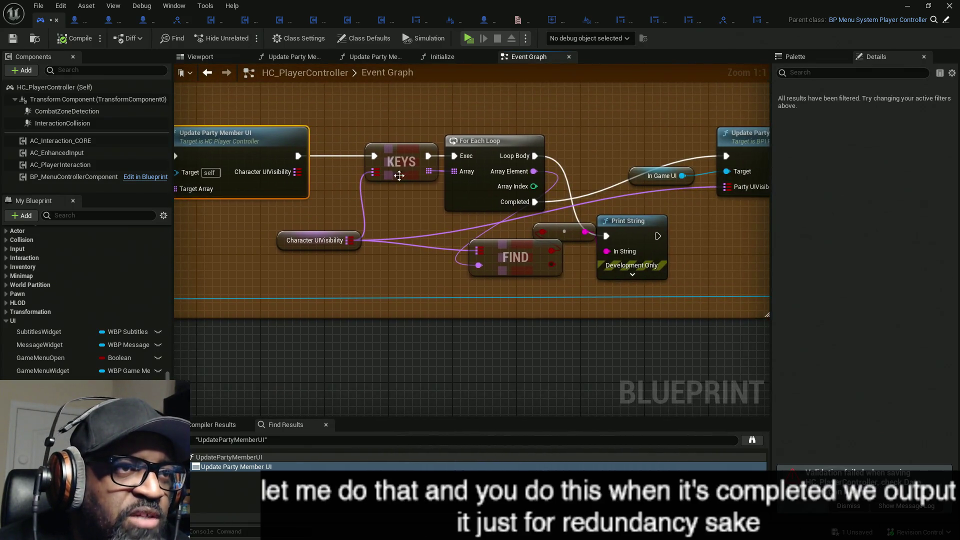
{"action": "left_click_drag", "start_coordinate": [567, 230], "coordinate": [439, 232]}
{"action": "scroll", "coordinate": [439, 231], "scroll_direction": "down", "scroll_amount": 1}
{"action": "scroll", "coordinate": [439, 232], "scroll_direction": "down", "scroll_amount": 1}
{"action": "left_click_drag", "start_coordinate": [622, 300], "coordinate": [250, 190]}
{"action": "left_click_drag", "start_coordinate": [359, 207], "coordinate": [419, 206]}
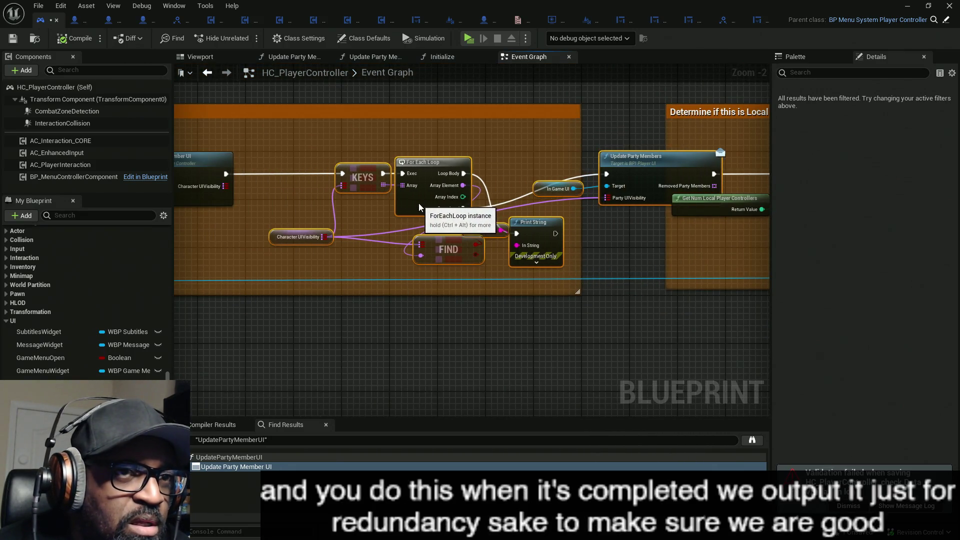
{"action": "left_click_drag", "start_coordinate": [698, 202], "coordinate": [698, 226]}
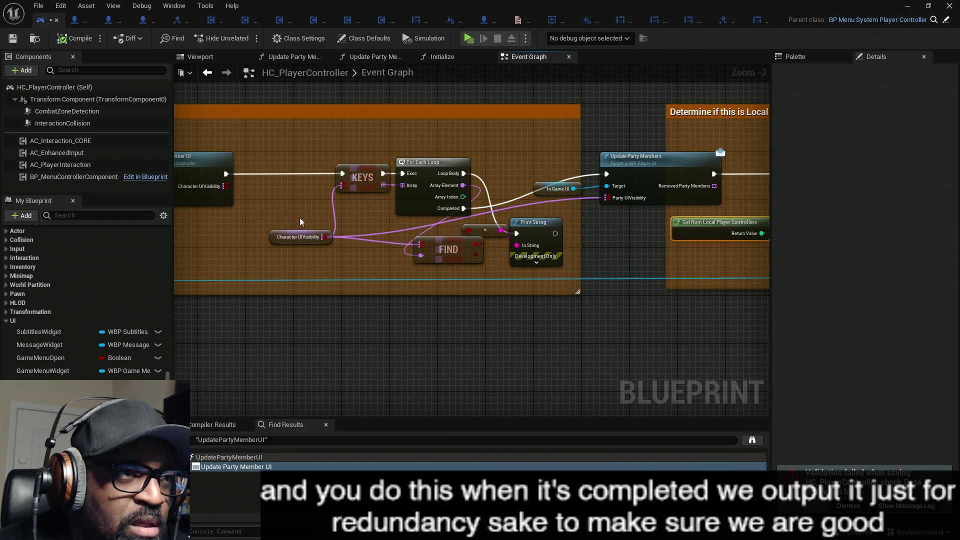
{"action": "left_click_drag", "start_coordinate": [196, 254], "coordinate": [334, 253]}
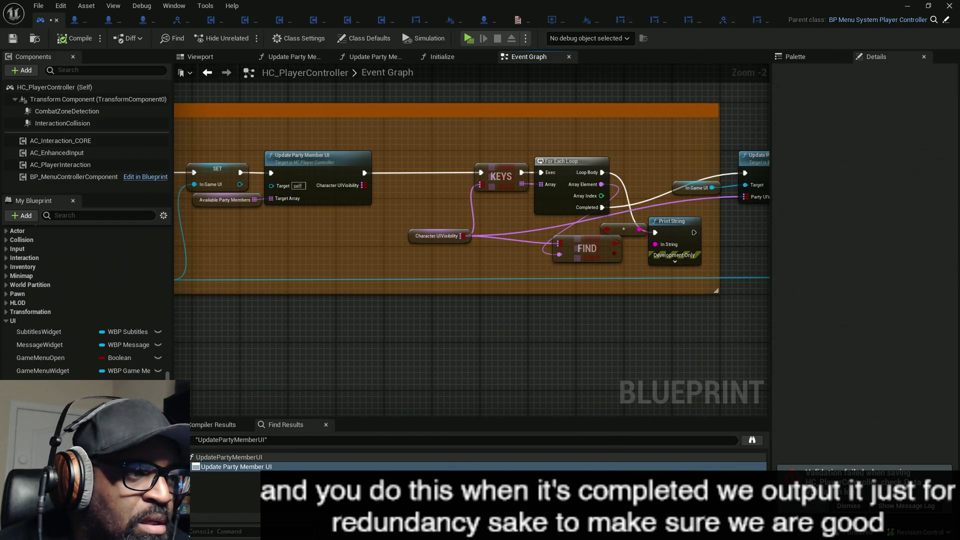
Add a SET Character UIVisibility node fed by the function's output, then save.
{"action": "left_click_drag", "start_coordinate": [440, 333], "coordinate": [424, 182]}
{"action": "mouse_move", "coordinate": [363, 185]}
{"action": "left_mouse_down"}
{"action": "mouse_move", "coordinate": [380, 193]}
{"action": "mouse_move", "coordinate": [401, 181]}
{"action": "left_mouse_up"}
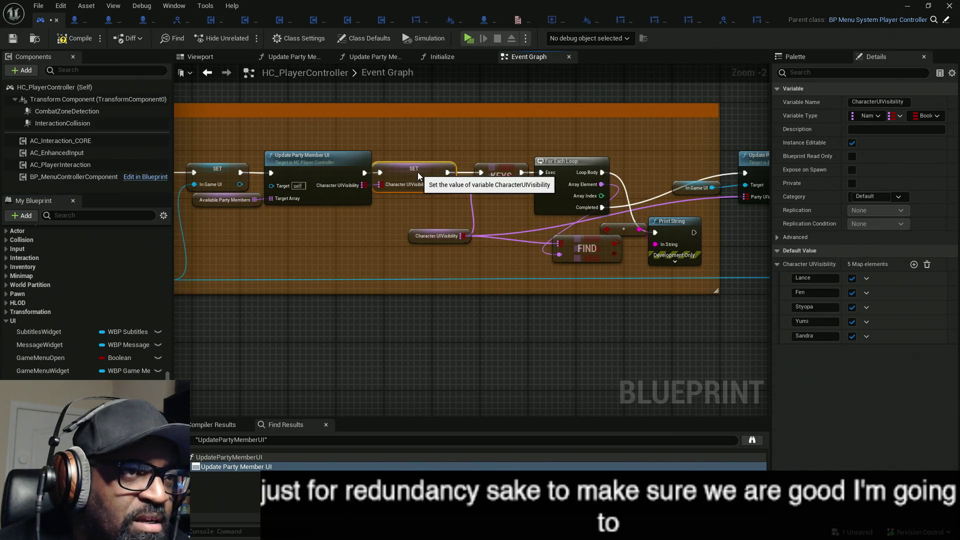
{"action": "left_click_drag", "start_coordinate": [425, 171], "coordinate": [414, 177]}
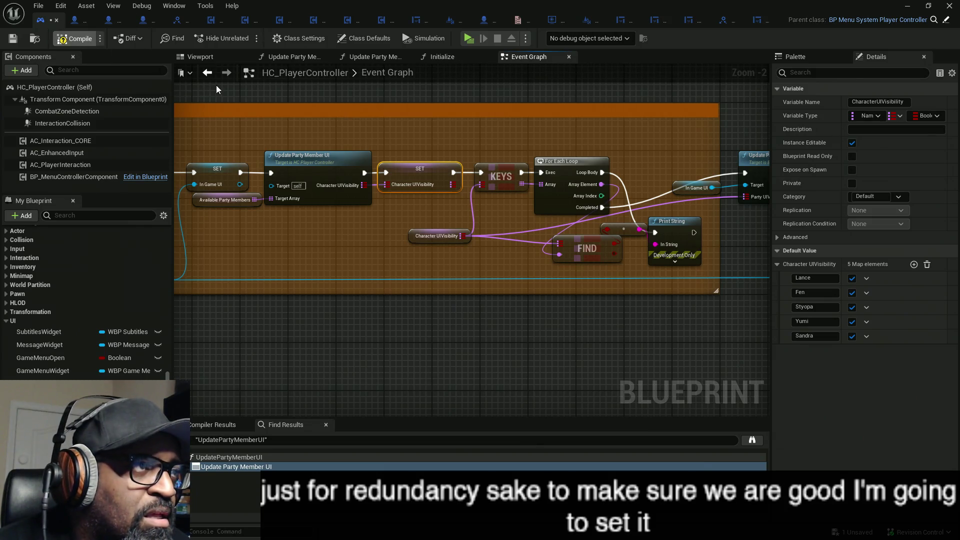
{"action": "key", "text": "ctrl+s"}
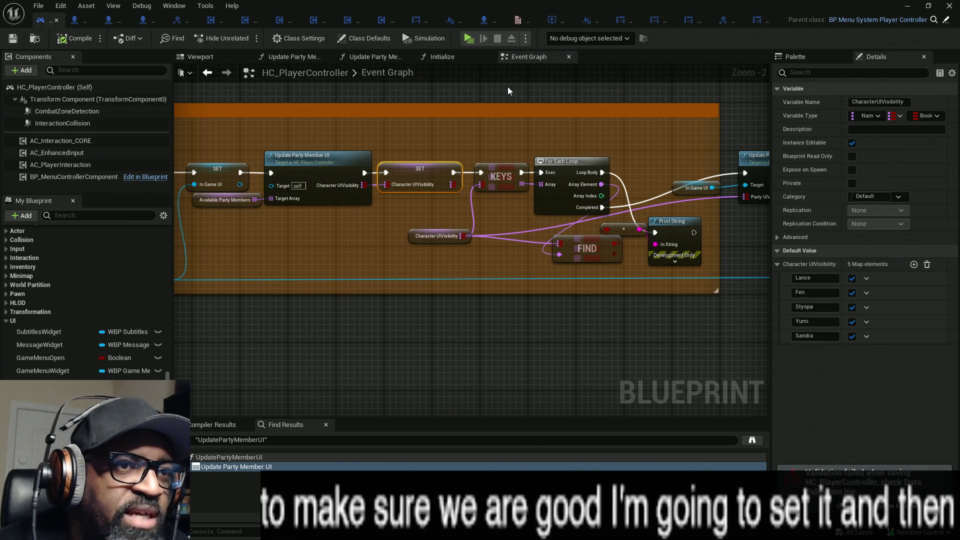
Test-play the level in a new window, then open the Update Party Member UI graph.
{"action": "left_click", "coordinate": [469, 40]}
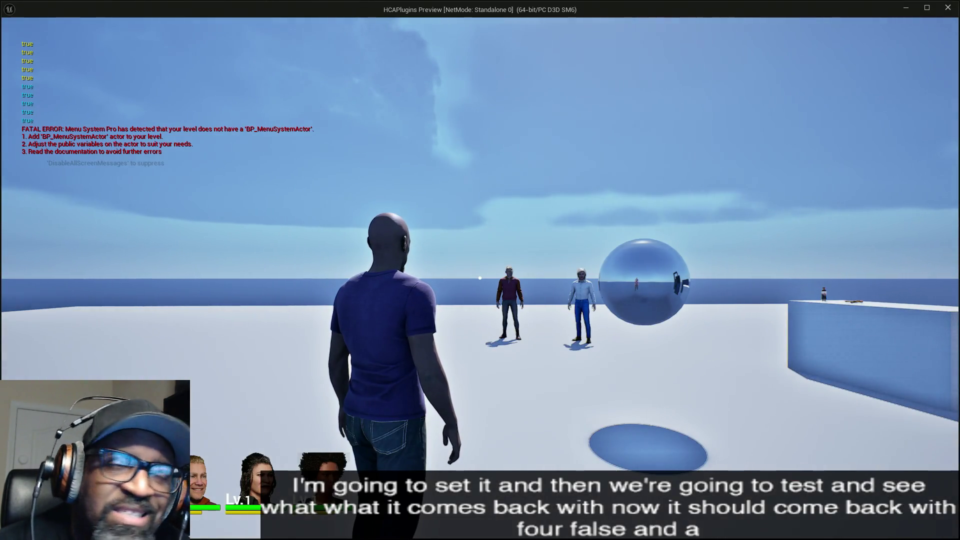
{"action": "key", "text": "Escape"}
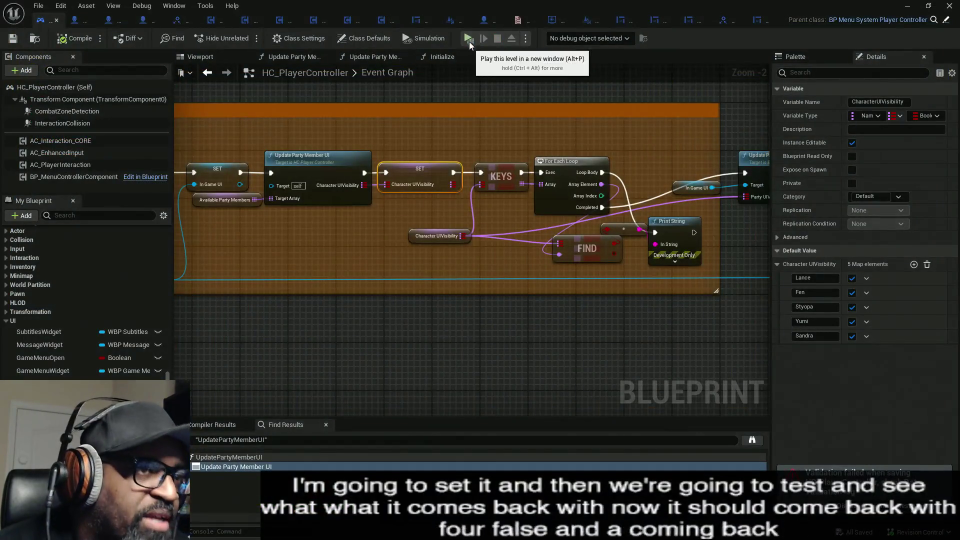
{"action": "double_click", "coordinate": [331, 172]}
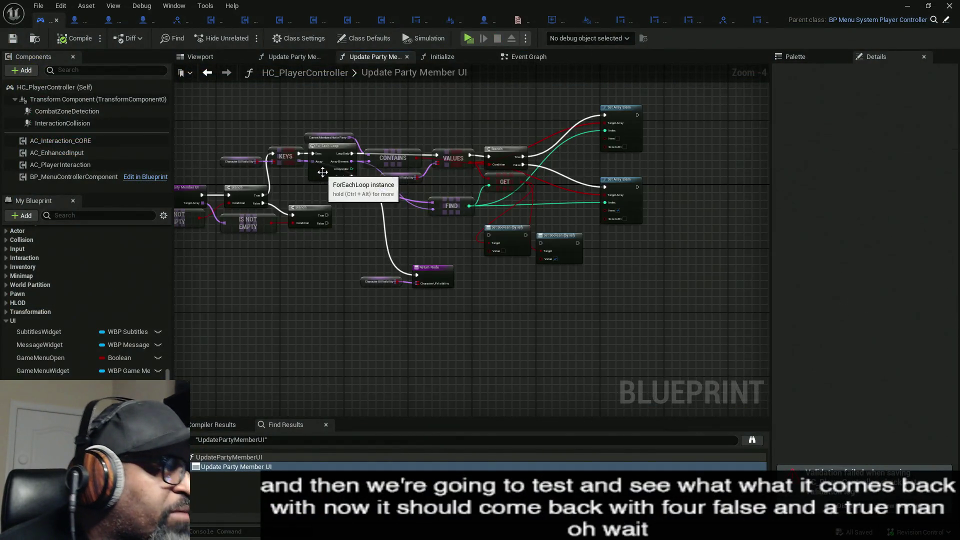
{"action": "scroll", "coordinate": [663, 186], "scroll_direction": "up", "scroll_amount": 4}
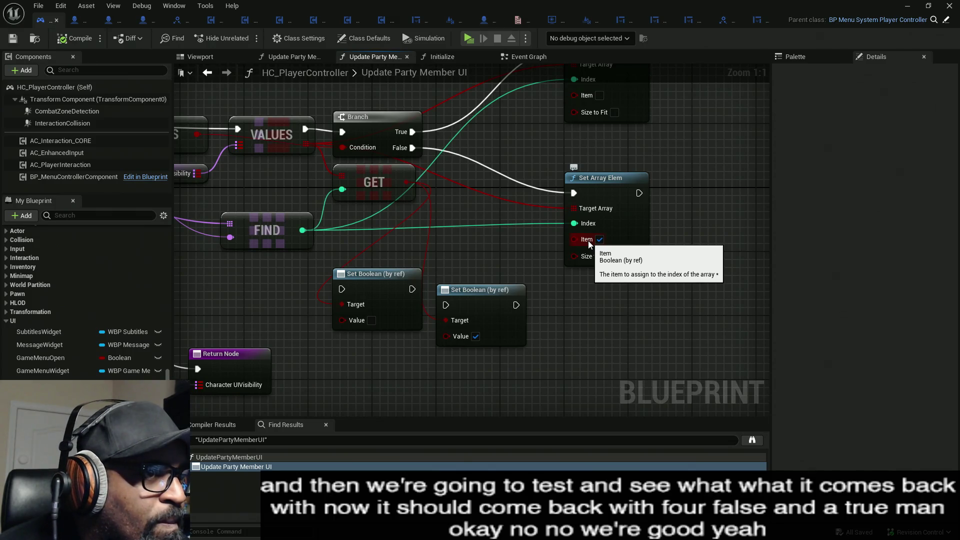
Move both Set Boolean nodes lower, below CONTAINS and the loop nodes.
{"action": "left_click_drag", "start_coordinate": [268, 218], "coordinate": [409, 213]}
{"action": "left_click", "coordinate": [409, 213]}
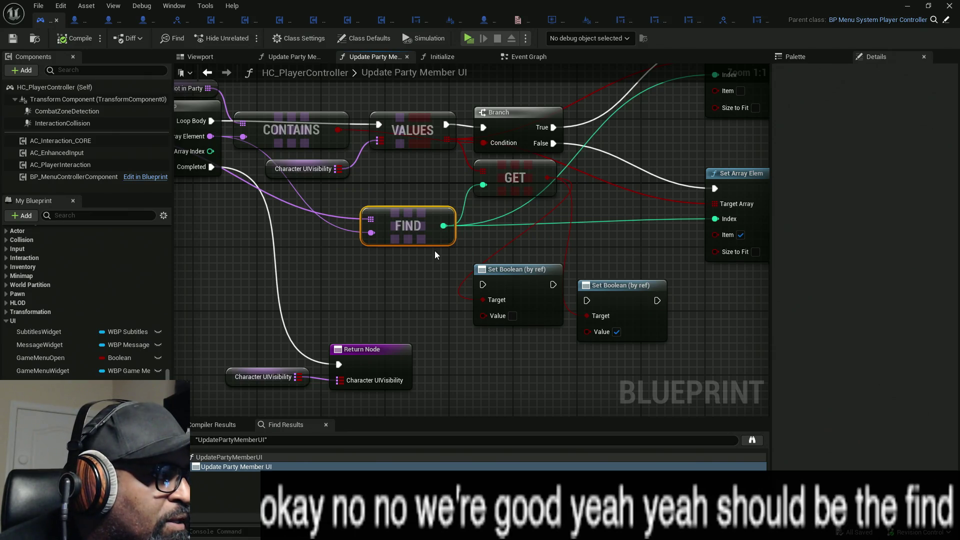
{"action": "mouse_move", "coordinate": [434, 254]}
{"action": "left_mouse_down"}
{"action": "mouse_move", "coordinate": [445, 252]}
{"action": "mouse_move", "coordinate": [433, 245]}
{"action": "mouse_move", "coordinate": [426, 252]}
{"action": "mouse_move", "coordinate": [650, 325]}
{"action": "mouse_move", "coordinate": [665, 320]}
{"action": "mouse_move", "coordinate": [436, 270]}
{"action": "mouse_move", "coordinate": [653, 326]}
{"action": "left_mouse_up"}
{"action": "left_click_drag", "start_coordinate": [515, 277], "coordinate": [531, 341]}
{"action": "left_click_drag", "start_coordinate": [472, 277], "coordinate": [520, 282]}
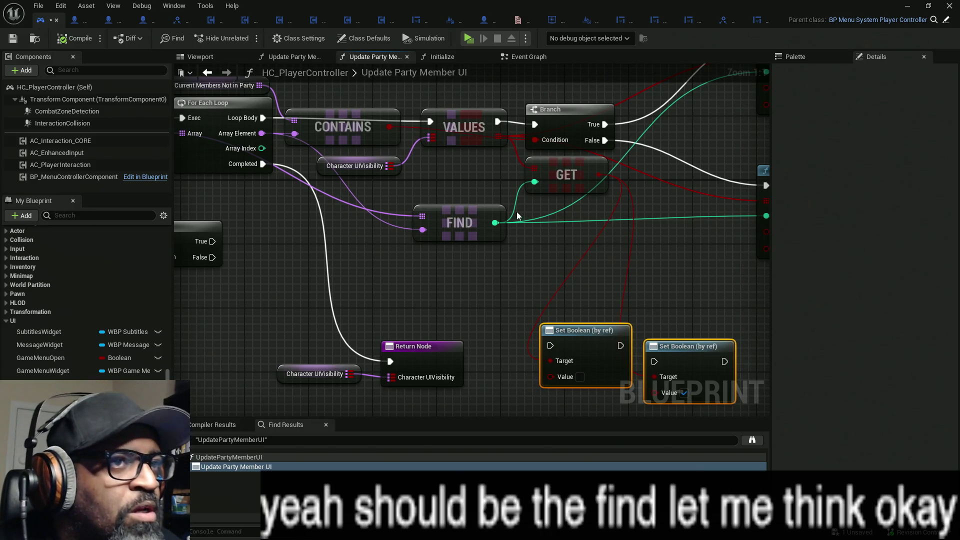
Delete the GET node after VALUES, and discard a trial Find node pulled from VALUES.
{"action": "left_click_drag", "start_coordinate": [448, 94], "coordinate": [473, 160]}
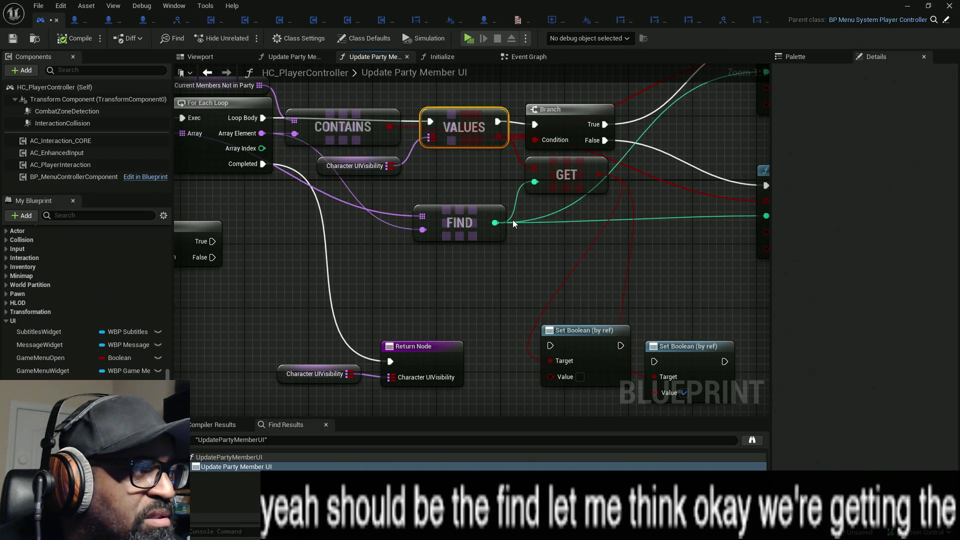
{"action": "left_click", "coordinate": [565, 177]}
{"action": "left_click_drag", "start_coordinate": [562, 253], "coordinate": [504, 256]}
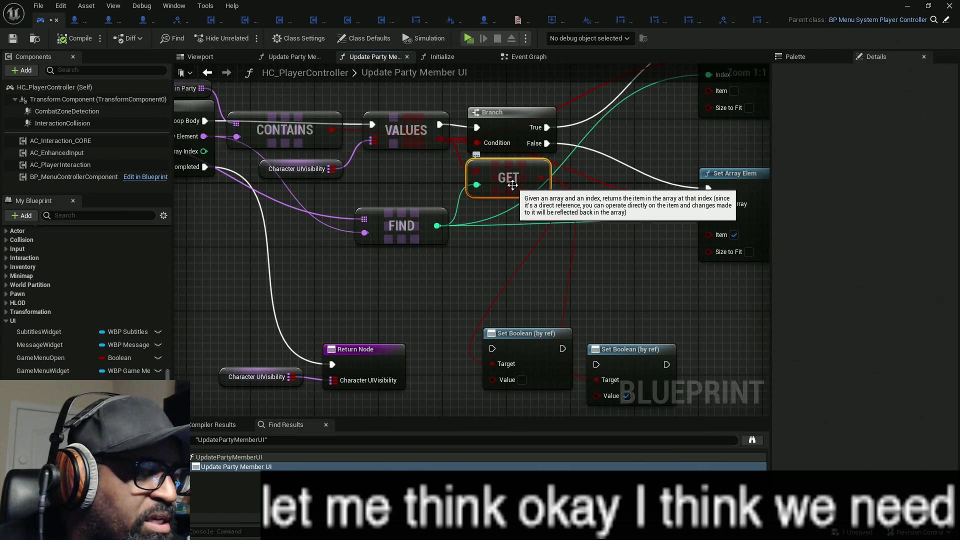
{"action": "key", "text": "Delete"}
{"action": "left_click_drag", "start_coordinate": [440, 139], "coordinate": [477, 184]}
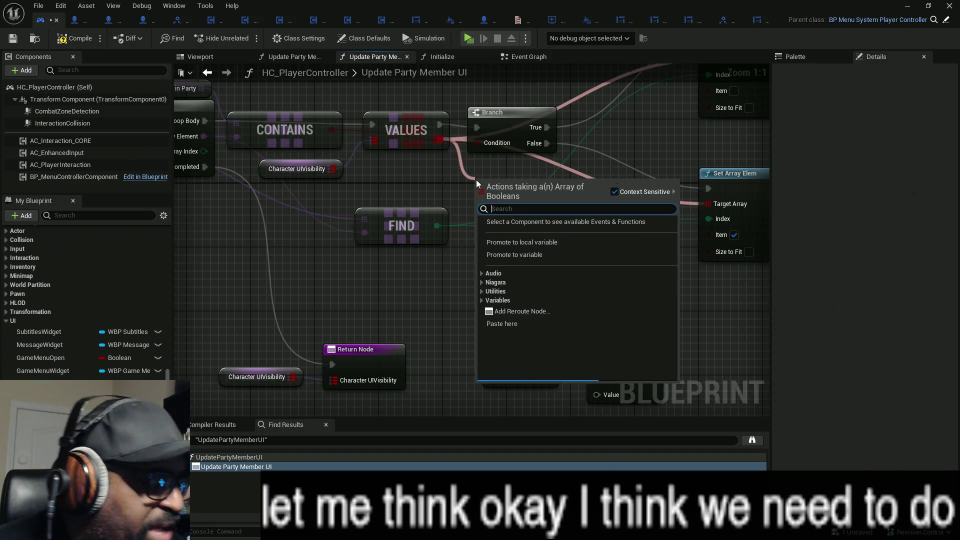
{"action": "type", "text": "find"}
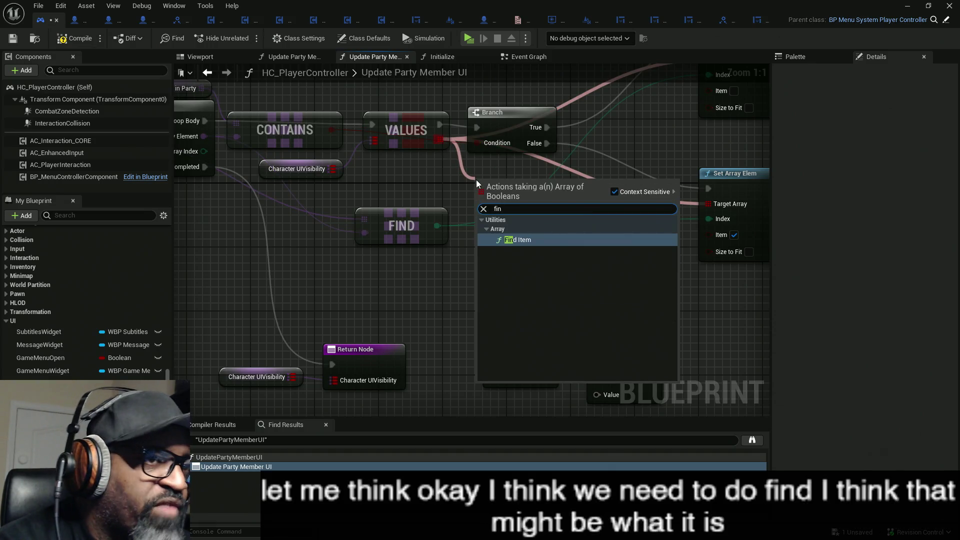
{"action": "key", "text": "Return"}
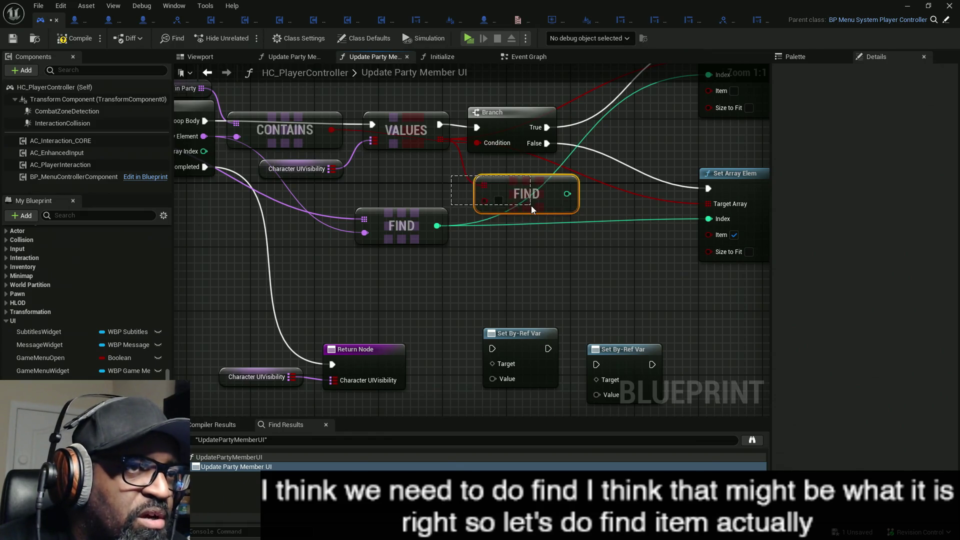
{"action": "key", "text": "Delete"}
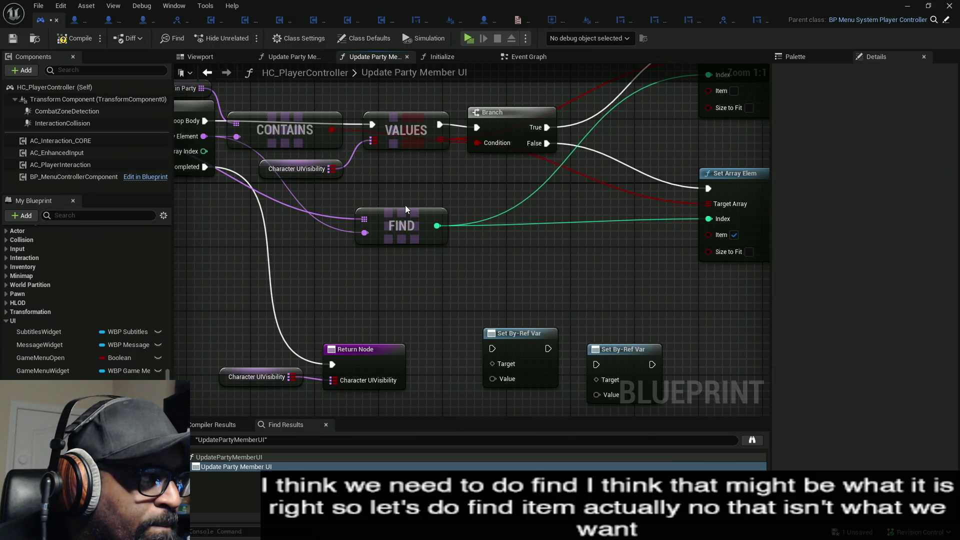
Lower the FIND node and break the Loop Body link into VALUES.
{"action": "mouse_move", "coordinate": [390, 236]}
{"action": "left_mouse_down"}
{"action": "mouse_move", "coordinate": [406, 259]}
{"action": "mouse_move", "coordinate": [337, 234]}
{"action": "mouse_move", "coordinate": [523, 255]}
{"action": "mouse_move", "coordinate": [451, 249]}
{"action": "mouse_move", "coordinate": [486, 251]}
{"action": "left_mouse_up"}
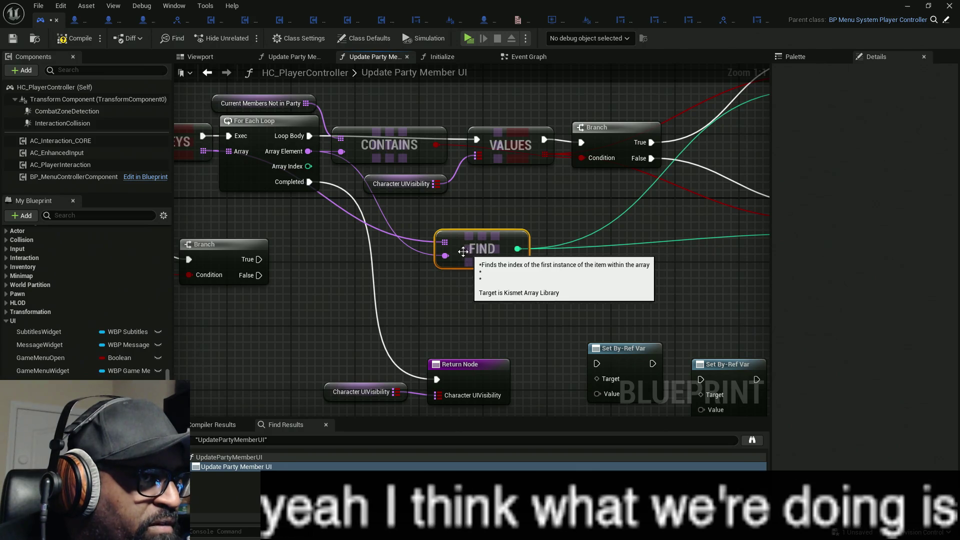
{"action": "left_click_drag", "start_coordinate": [483, 254], "coordinate": [483, 270]}
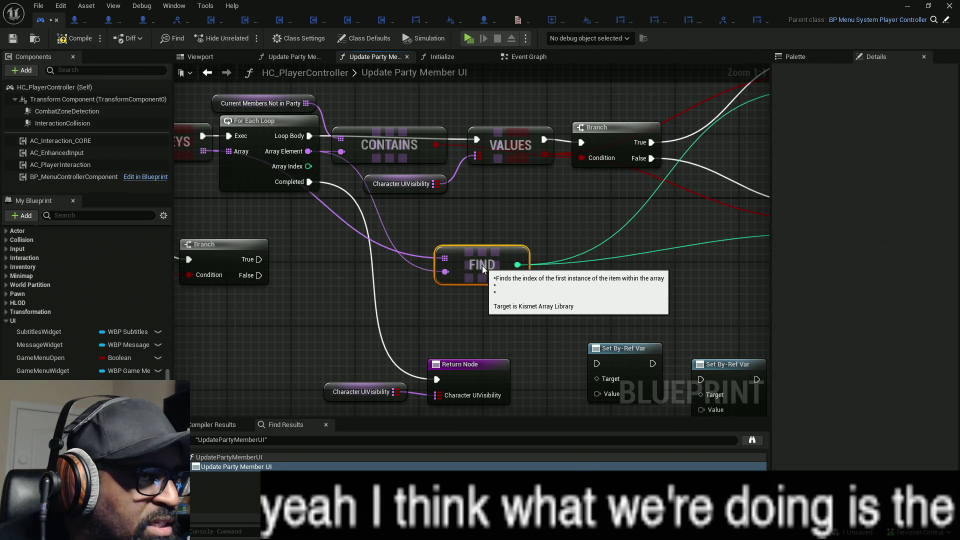
{"action": "left_click_drag", "start_coordinate": [392, 109], "coordinate": [413, 169]}
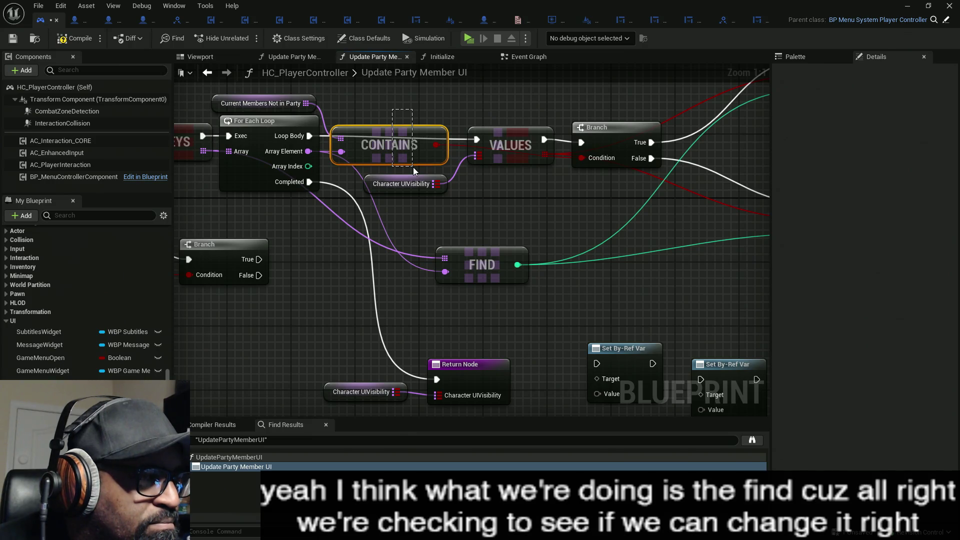
{"action": "left_click", "coordinate": [477, 139], "text": "alt"}
Place the Character UIVisibility getter below VALUES and move the Return and Set By-Ref nodes lower.
{"action": "left_click", "coordinate": [398, 189]}
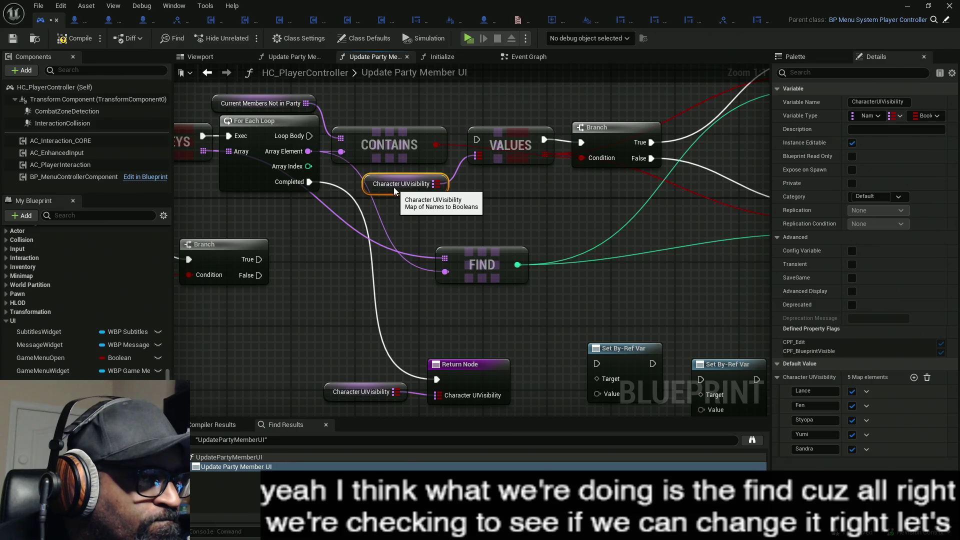
{"action": "left_click_drag", "start_coordinate": [394, 187], "coordinate": [517, 188]}
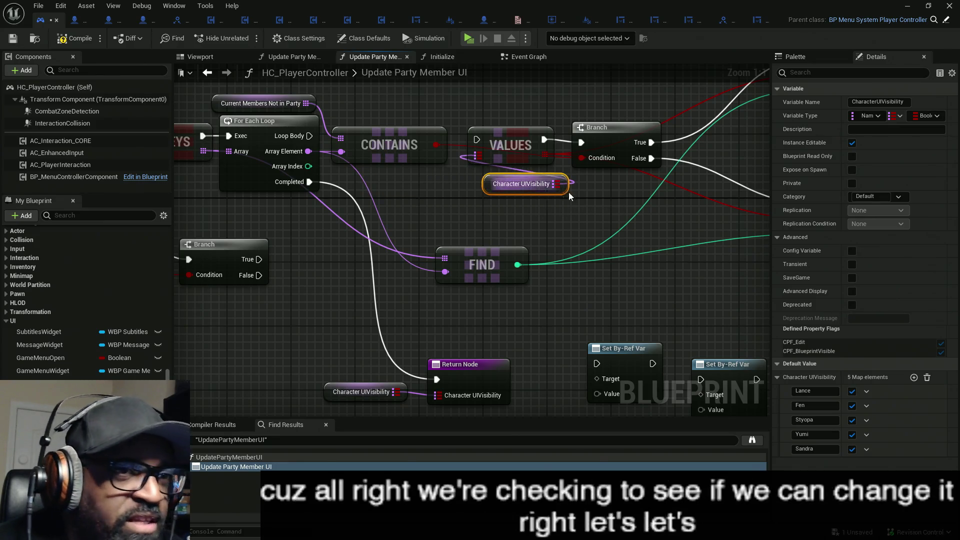
{"action": "scroll", "coordinate": [569, 192], "scroll_direction": "down", "scroll_amount": 3}
{"action": "scroll", "coordinate": [544, 190], "scroll_direction": "down", "scroll_amount": 2}
{"action": "mouse_move", "coordinate": [583, 285]}
{"action": "left_mouse_down"}
{"action": "mouse_move", "coordinate": [530, 265]}
{"action": "mouse_move", "coordinate": [440, 260]}
{"action": "left_mouse_up"}
{"action": "left_click_drag", "start_coordinate": [604, 332], "coordinate": [382, 253]}
{"action": "left_click_drag", "start_coordinate": [457, 256], "coordinate": [410, 307]}
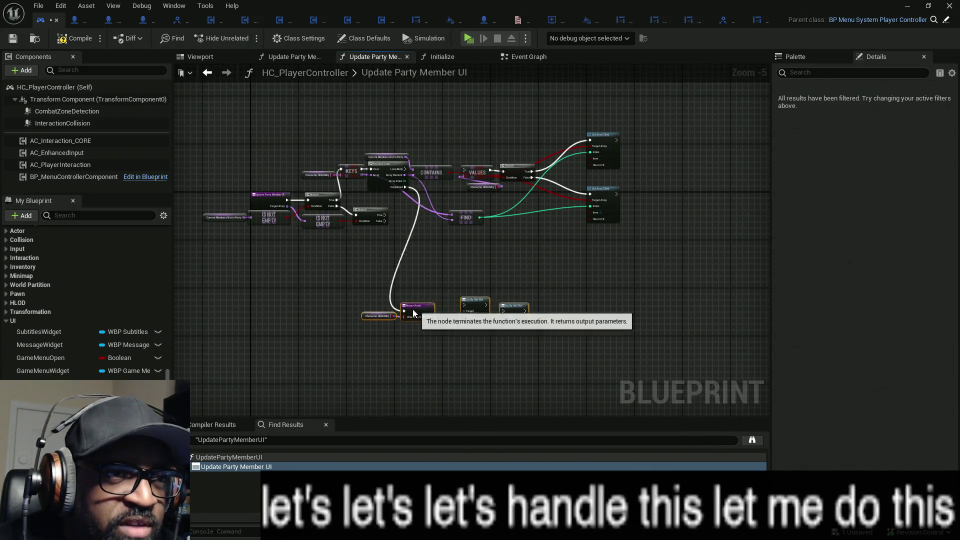
Move the VALUES group aside and add a Branch after CONTAINS driven by Loop Body.
{"action": "mouse_move", "coordinate": [648, 128]}
{"action": "left_mouse_down"}
{"action": "mouse_move", "coordinate": [575, 190]}
{"action": "mouse_move", "coordinate": [455, 263]}
{"action": "left_mouse_up"}
{"action": "left_click_drag", "start_coordinate": [485, 180], "coordinate": [572, 219]}
{"action": "scroll", "coordinate": [462, 172], "scroll_direction": "up", "scroll_amount": 5}
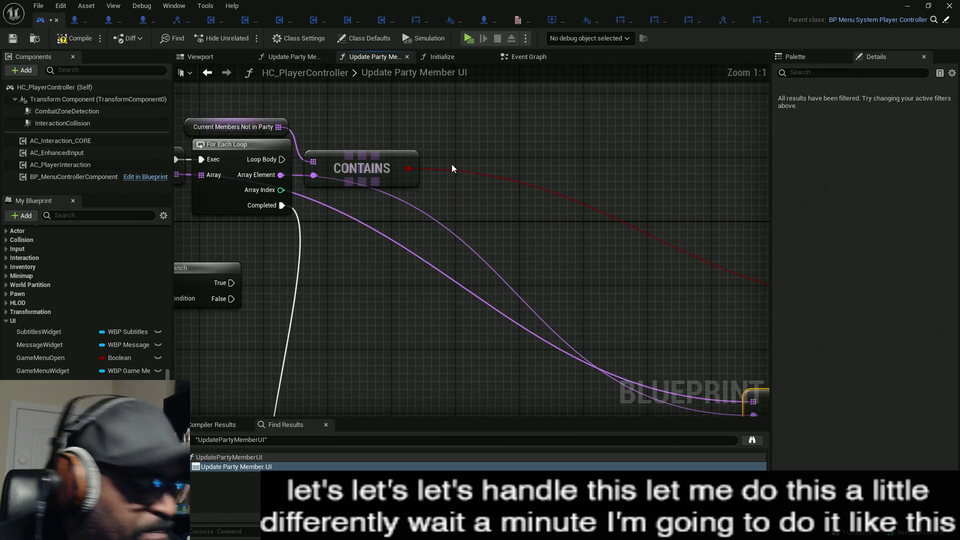
{"action": "left_click", "coordinate": [464, 148]}
{"action": "left_click_drag", "start_coordinate": [473, 166], "coordinate": [282, 159]}
{"action": "mouse_move", "coordinate": [522, 159]}
{"action": "left_mouse_down"}
{"action": "mouse_move", "coordinate": [505, 149]}
{"action": "mouse_move", "coordinate": [400, 167]}
{"action": "mouse_move", "coordinate": [408, 169]}
{"action": "left_mouse_up"}
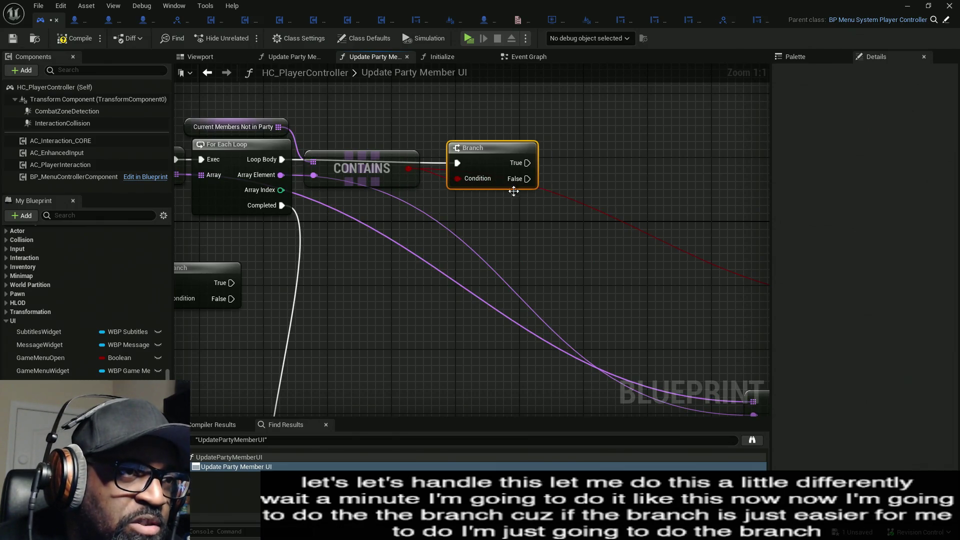
Move FIND near the loop and wire the loop's Array Element into its item, then undo.
{"action": "left_click_drag", "start_coordinate": [586, 161], "coordinate": [425, 209]}
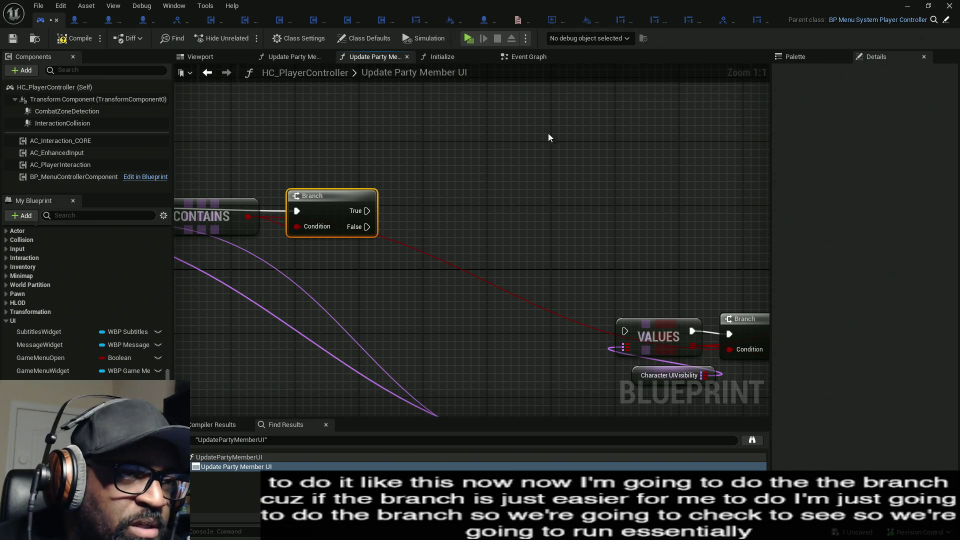
{"action": "left_click_drag", "start_coordinate": [500, 191], "coordinate": [606, 157]}
{"action": "mouse_move", "coordinate": [527, 214]}
{"action": "left_mouse_down"}
{"action": "mouse_move", "coordinate": [630, 186]}
{"action": "mouse_move", "coordinate": [667, 165]}
{"action": "mouse_move", "coordinate": [544, 242]}
{"action": "mouse_move", "coordinate": [569, 240]}
{"action": "left_mouse_up"}
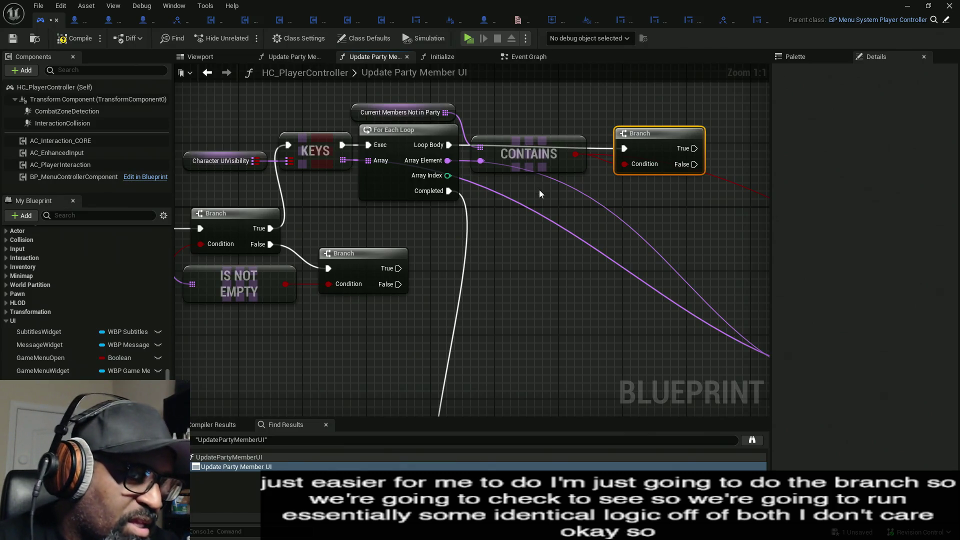
{"action": "mouse_move", "coordinate": [667, 173]}
{"action": "left_mouse_down"}
{"action": "mouse_move", "coordinate": [476, 195]}
{"action": "mouse_move", "coordinate": [525, 215]}
{"action": "left_mouse_up"}
{"action": "scroll", "coordinate": [476, 195], "scroll_direction": "down", "scroll_amount": 4}
{"action": "scroll", "coordinate": [435, 214], "scroll_direction": "up", "scroll_amount": 1}
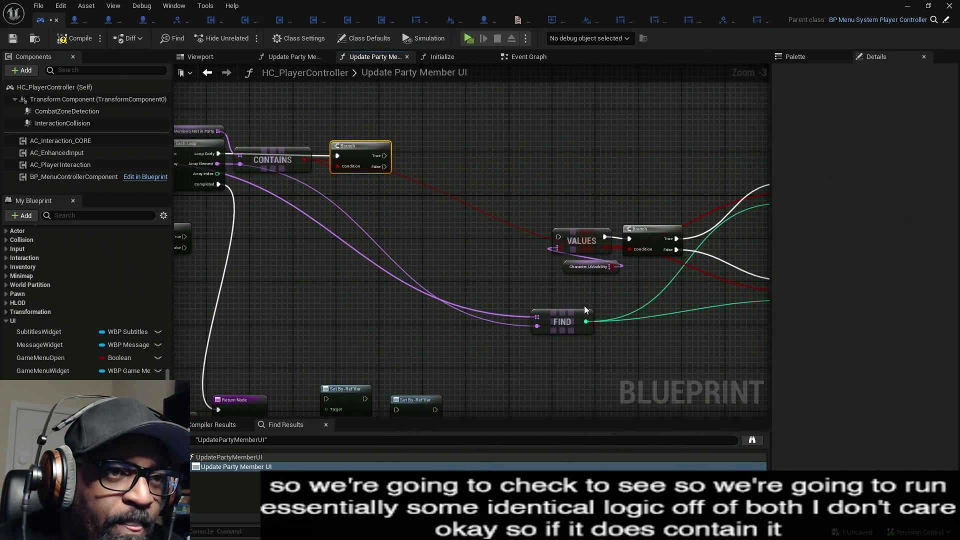
{"action": "mouse_move", "coordinate": [569, 325]}
{"action": "left_mouse_down"}
{"action": "mouse_move", "coordinate": [449, 265]}
{"action": "mouse_move", "coordinate": [418, 228]}
{"action": "left_mouse_up"}
{"action": "left_click_drag", "start_coordinate": [340, 210], "coordinate": [443, 203]}
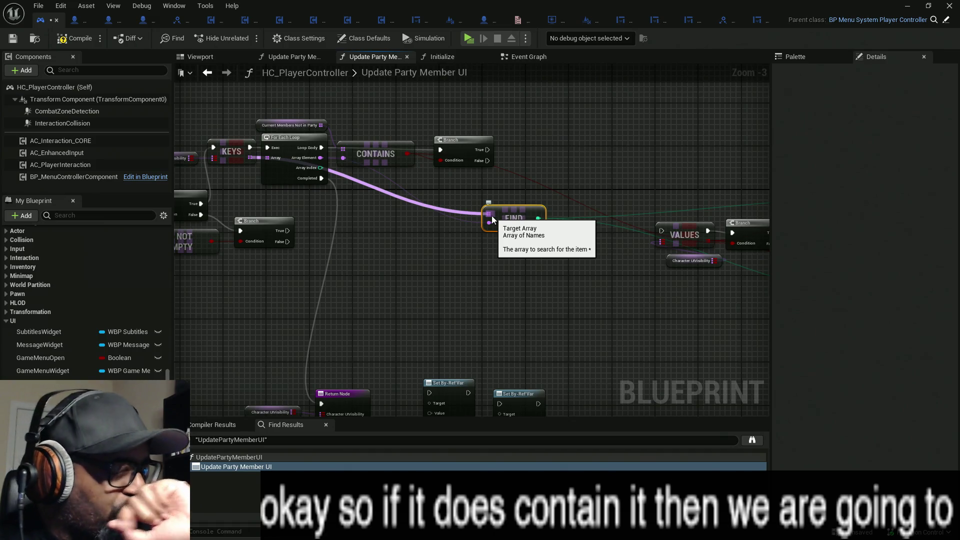
{"action": "left_click_drag", "start_coordinate": [321, 157], "coordinate": [489, 223]}
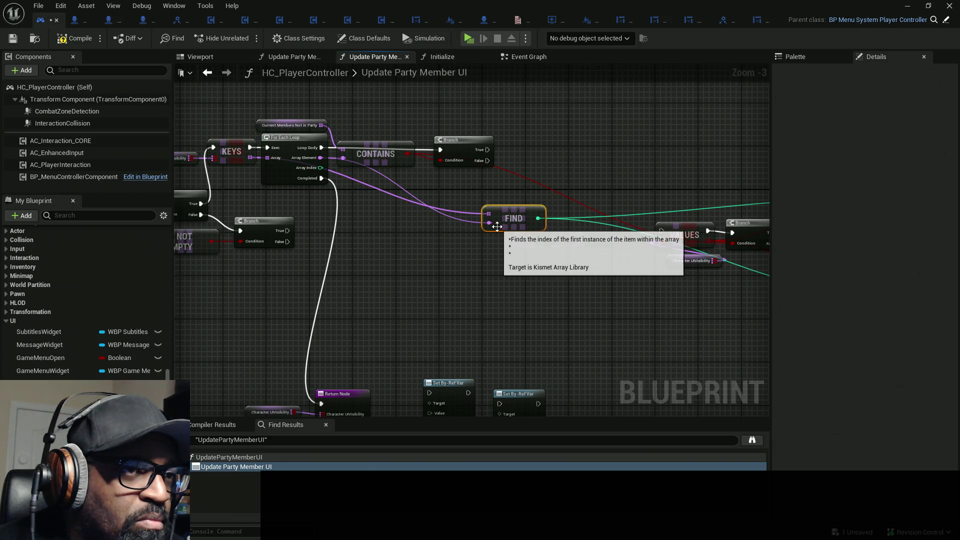
{"action": "key", "text": "ctrl+z"}
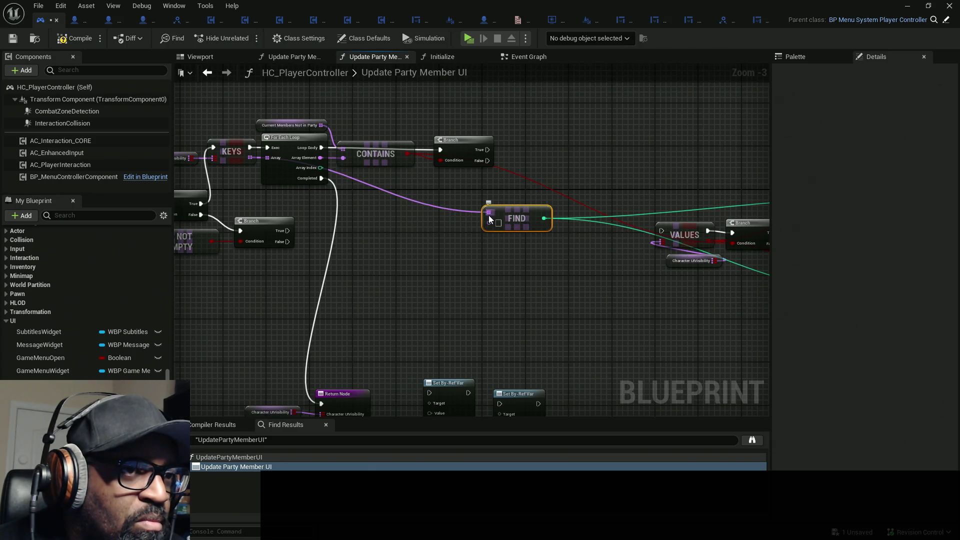
Undo the Find wiring and delete the FIND node.
{"action": "key", "text": "ctrl+z"}
{"action": "mouse_move", "coordinate": [363, 180]}
{"action": "left_mouse_down"}
{"action": "mouse_move", "coordinate": [385, 189]}
{"action": "mouse_move", "coordinate": [374, 191]}
{"action": "left_mouse_up"}
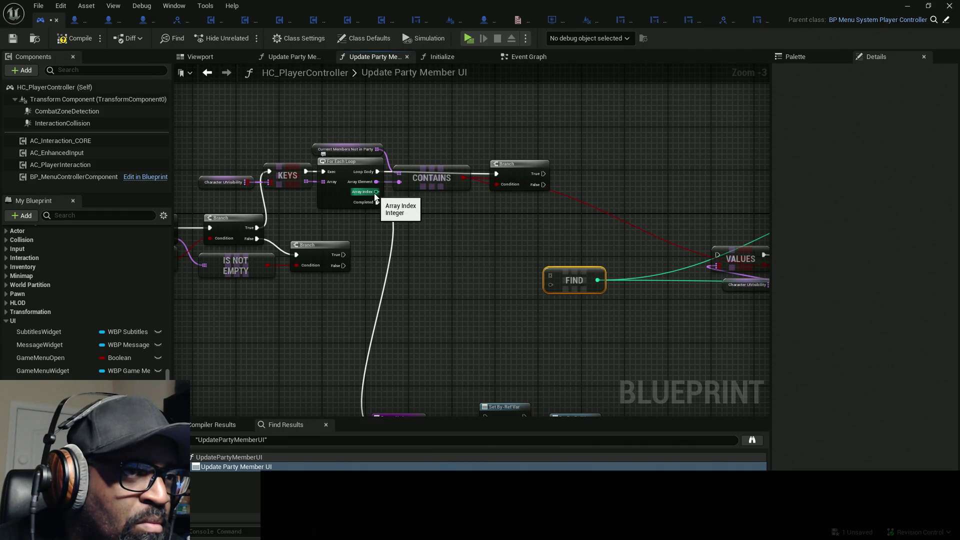
{"action": "mouse_move", "coordinate": [376, 181]}
{"action": "left_mouse_down"}
{"action": "mouse_move", "coordinate": [414, 193]}
{"action": "mouse_move", "coordinate": [552, 279]}
{"action": "left_mouse_up"}
{"action": "left_click", "coordinate": [489, 264]}
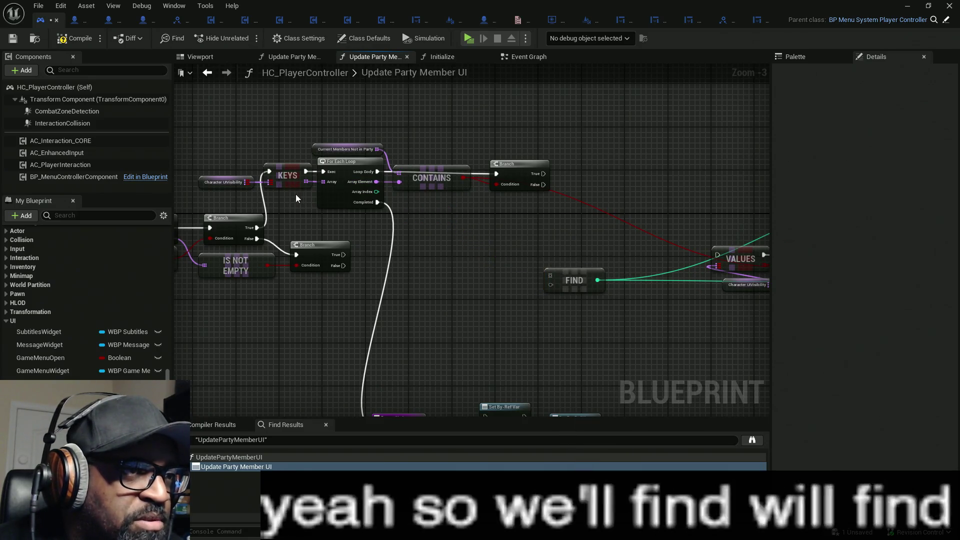
{"action": "mouse_move", "coordinate": [306, 181]}
{"action": "left_mouse_down"}
{"action": "mouse_move", "coordinate": [551, 275]}
{"action": "mouse_move", "coordinate": [480, 257]}
{"action": "mouse_move", "coordinate": [374, 188]}
{"action": "left_mouse_up"}
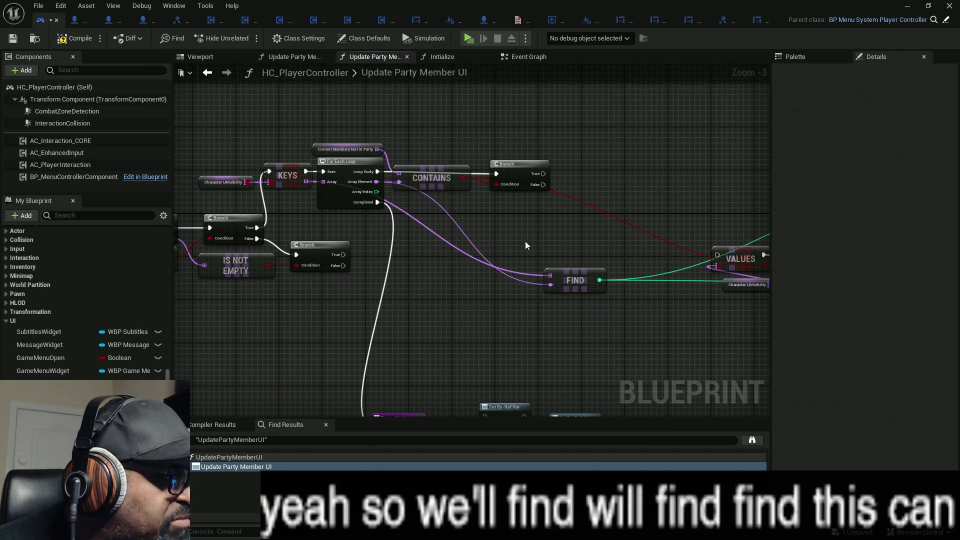
{"action": "left_click_drag", "start_coordinate": [525, 241], "coordinate": [582, 305]}
{"action": "key", "text": "Delete"}
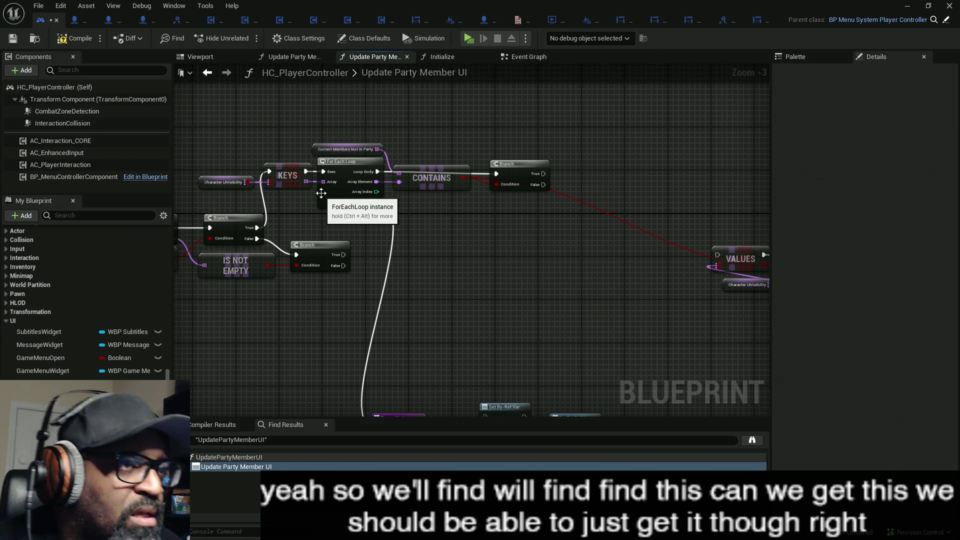
Add a Get (a copy) node on the keys array indexed by the loop's Array Index.
{"action": "mouse_move", "coordinate": [306, 182]}
{"action": "left_mouse_down"}
{"action": "mouse_move", "coordinate": [433, 226]}
{"action": "mouse_move", "coordinate": [457, 224]}
{"action": "left_mouse_up"}
{"action": "type", "text": "get"}
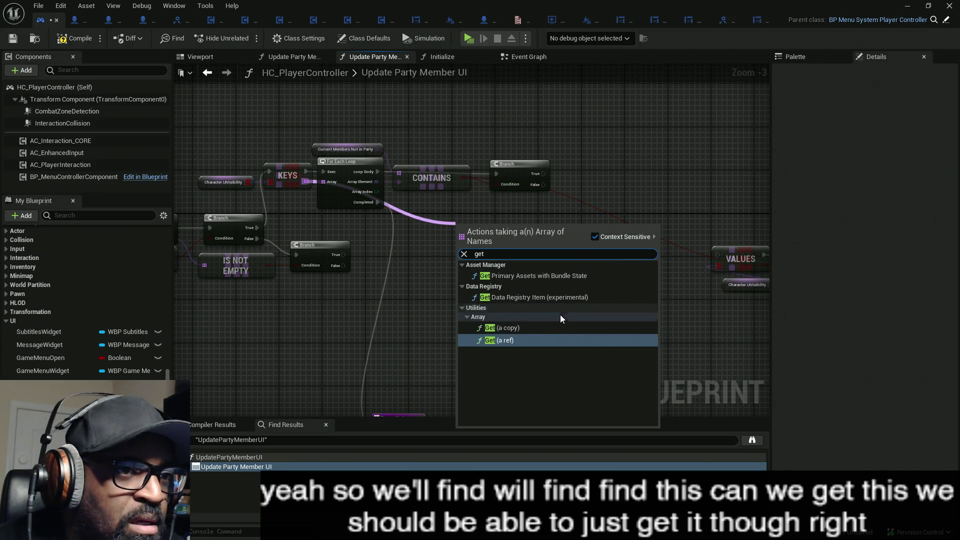
{"action": "left_click", "coordinate": [513, 330]}
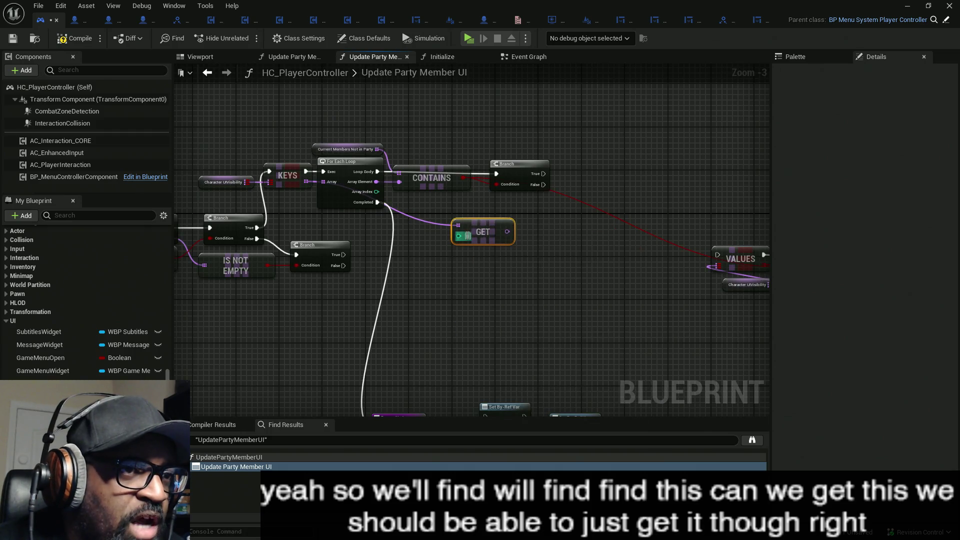
{"action": "mouse_move", "coordinate": [481, 231]}
{"action": "left_mouse_down"}
{"action": "mouse_move", "coordinate": [530, 233]}
{"action": "mouse_move", "coordinate": [377, 193]}
{"action": "left_mouse_up"}
{"action": "left_click_drag", "start_coordinate": [539, 240], "coordinate": [521, 224]}
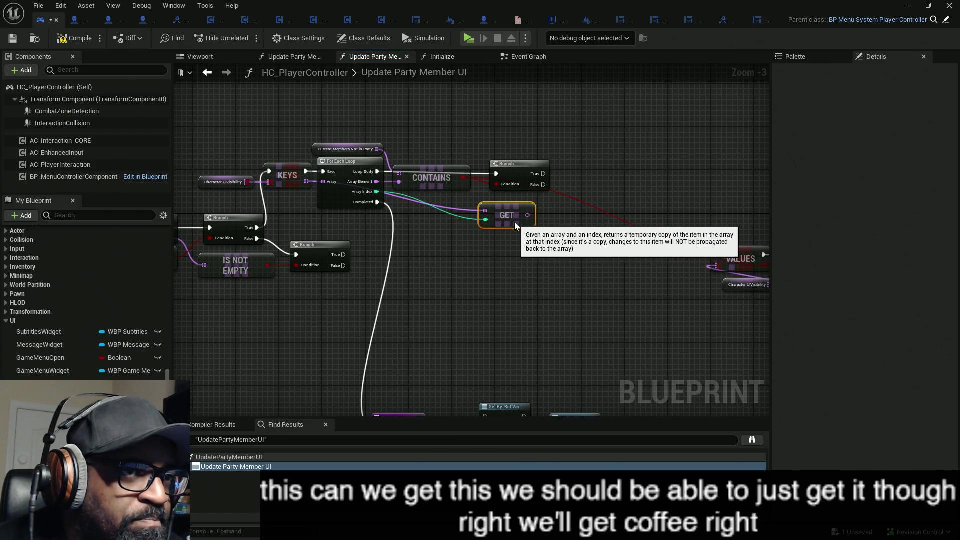
{"action": "left_click_drag", "start_coordinate": [552, 223], "coordinate": [503, 240]}
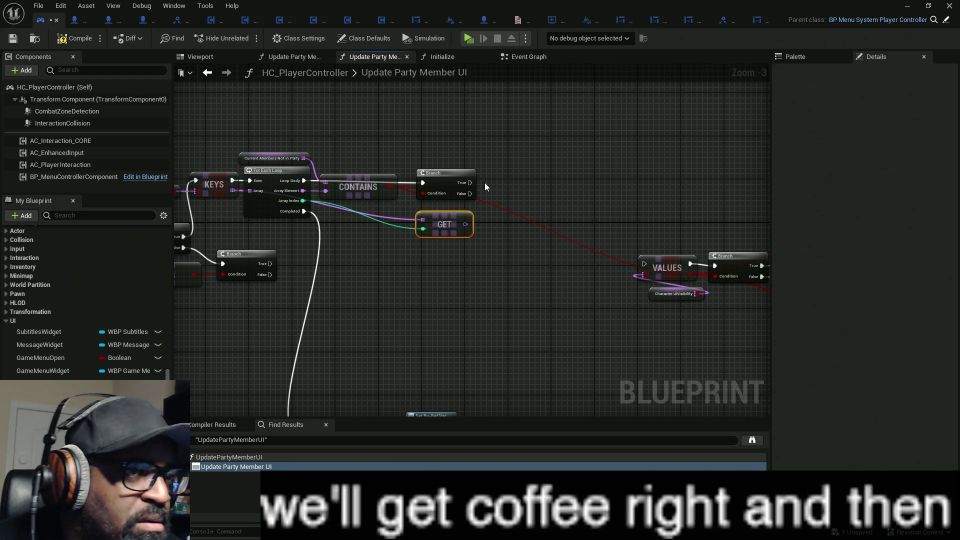
Move Values and Character UIVisibility beside the Contains branch and break Values' old output links.
{"action": "left_click_drag", "start_coordinate": [625, 236], "coordinate": [702, 300]}
{"action": "mouse_move", "coordinate": [655, 266]}
{"action": "left_mouse_down"}
{"action": "mouse_move", "coordinate": [608, 168]}
{"action": "mouse_move", "coordinate": [557, 126]}
{"action": "mouse_move", "coordinate": [509, 129]}
{"action": "left_mouse_up"}
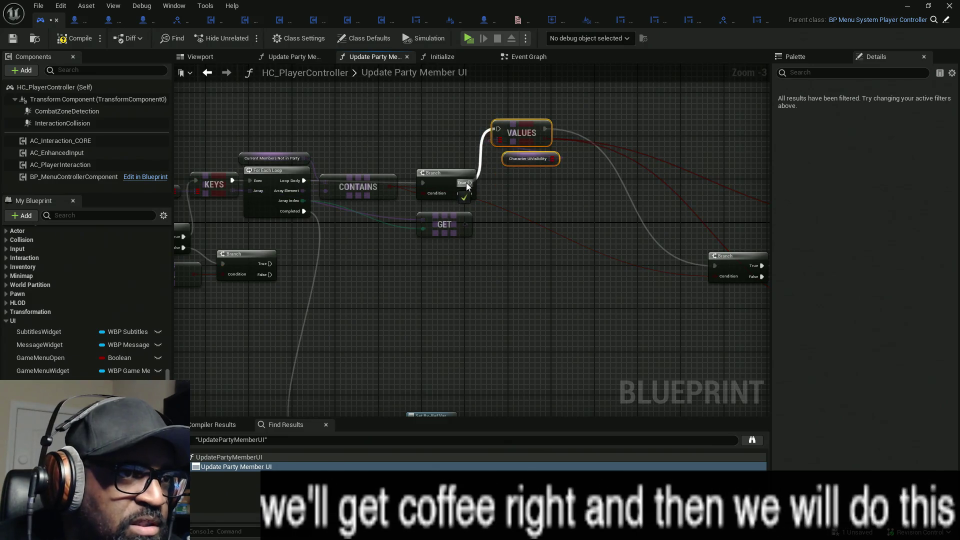
{"action": "left_click", "coordinate": [545, 141], "text": "alt"}
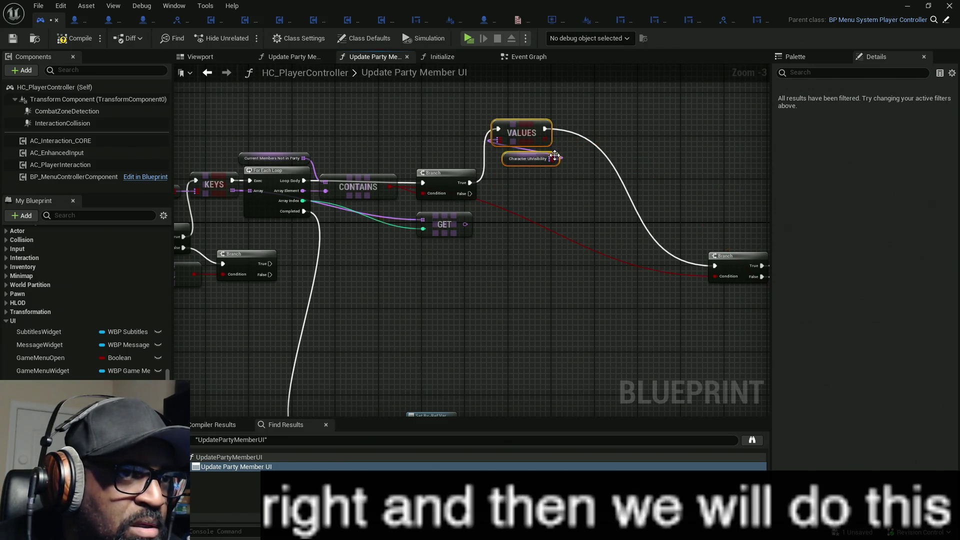
{"action": "left_click_drag", "start_coordinate": [550, 138], "coordinate": [596, 139]}
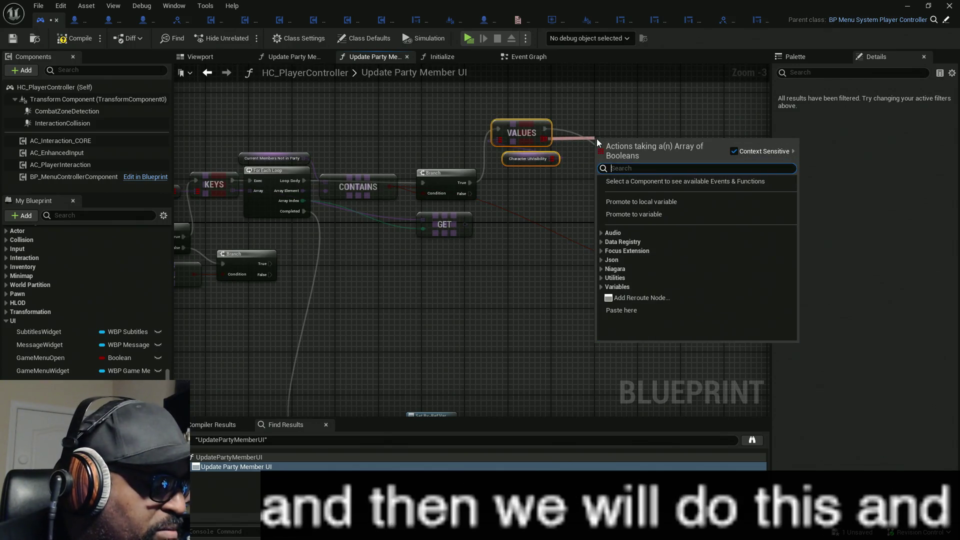
Add a Get on Values indexed by Array Index, plus a Find Item fed by its result.
{"action": "type", "text": "get"}
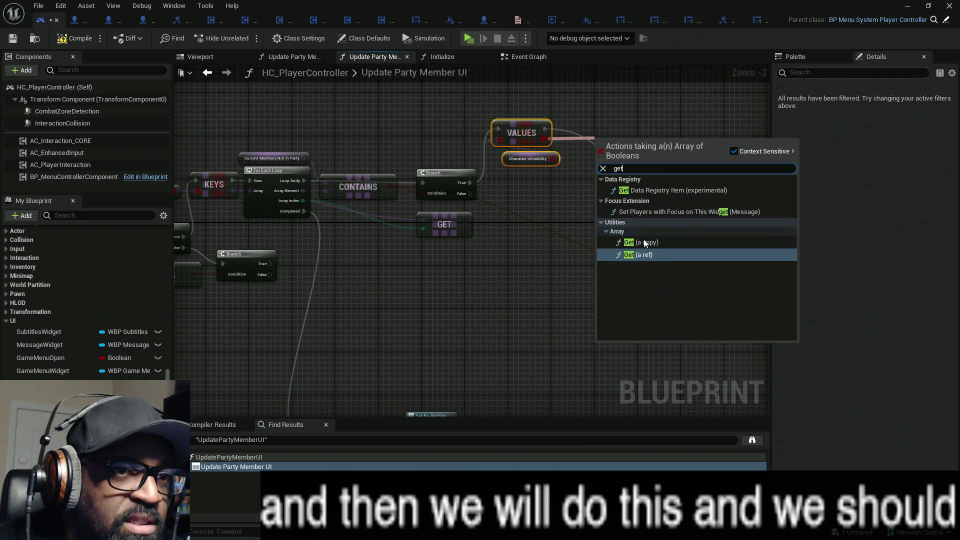
{"action": "left_click", "coordinate": [644, 242]}
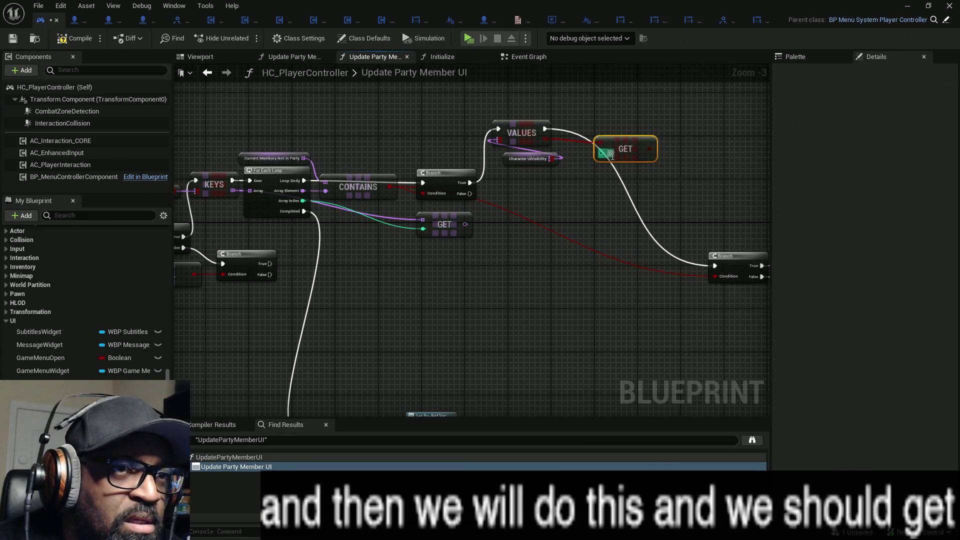
{"action": "mouse_move", "coordinate": [601, 153]}
{"action": "left_mouse_down"}
{"action": "mouse_move", "coordinate": [371, 203]}
{"action": "mouse_move", "coordinate": [317, 203]}
{"action": "mouse_move", "coordinate": [326, 214]}
{"action": "mouse_move", "coordinate": [303, 200]}
{"action": "left_mouse_up"}
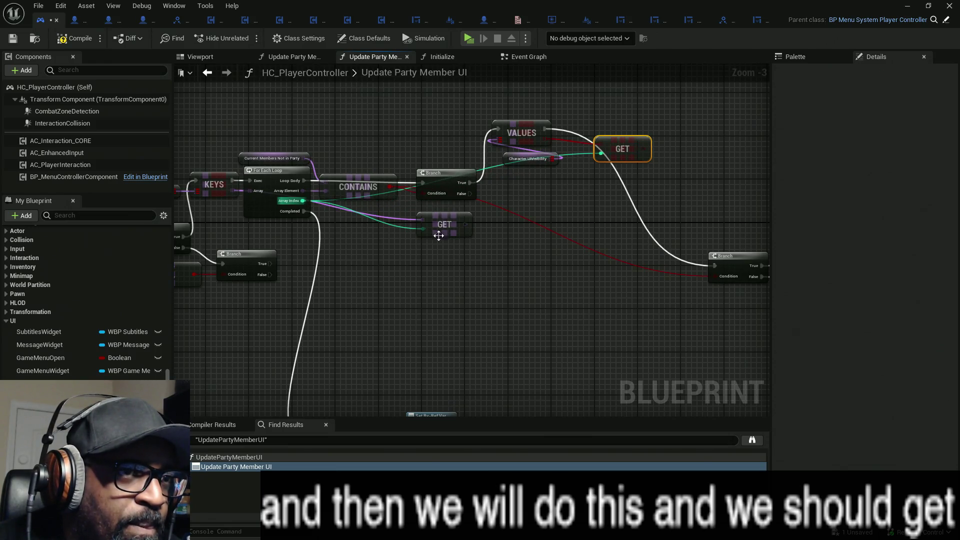
{"action": "left_click_drag", "start_coordinate": [613, 155], "coordinate": [592, 150]}
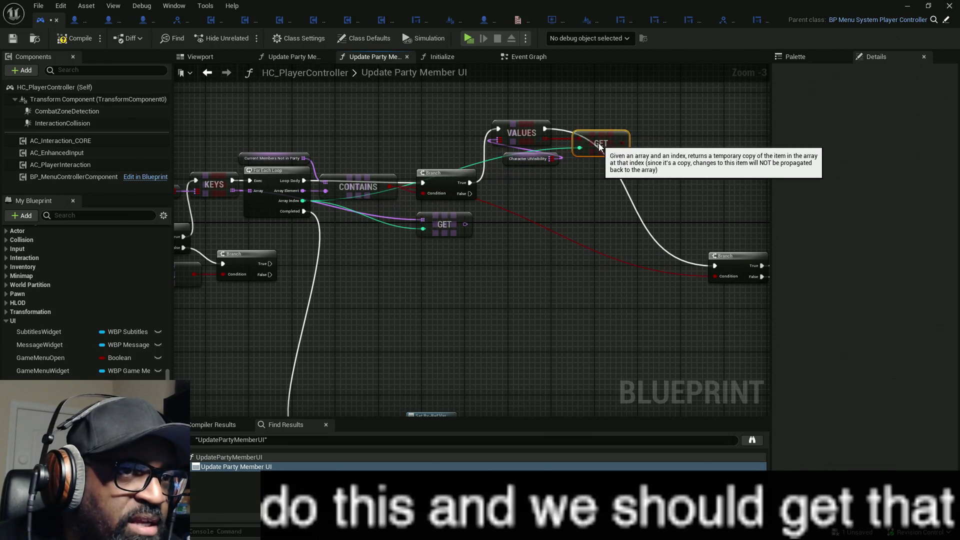
{"action": "mouse_move", "coordinate": [444, 226]}
{"action": "left_mouse_down"}
{"action": "mouse_move", "coordinate": [329, 274]}
{"action": "mouse_move", "coordinate": [361, 290]}
{"action": "left_mouse_up"}
{"action": "left_click_drag", "start_coordinate": [560, 271], "coordinate": [490, 275]}
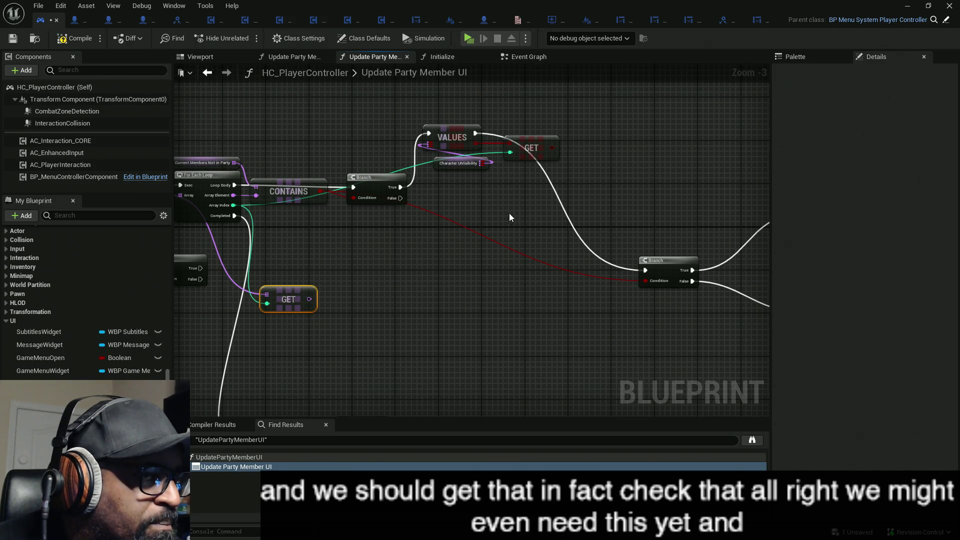
{"action": "left_click_drag", "start_coordinate": [479, 143], "coordinate": [605, 142]}
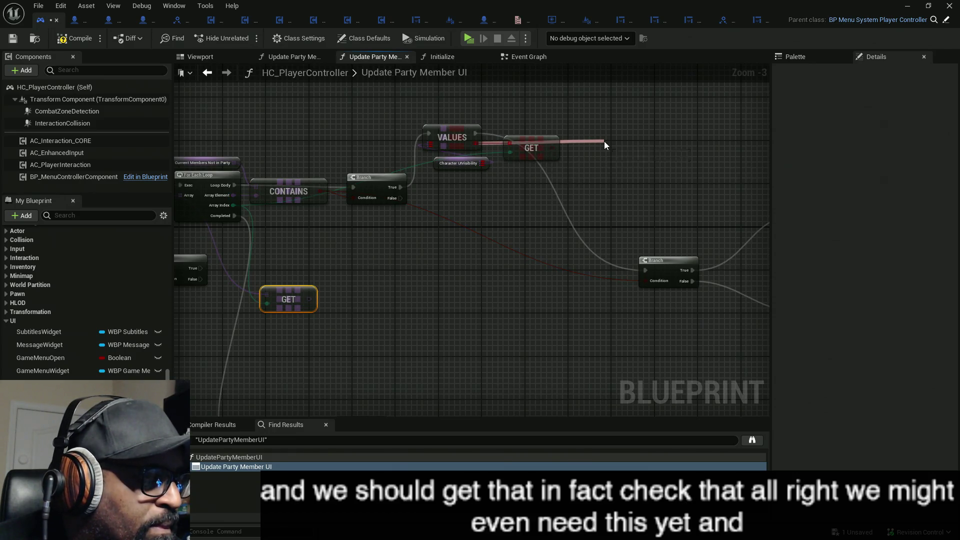
{"action": "type", "text": "find"}
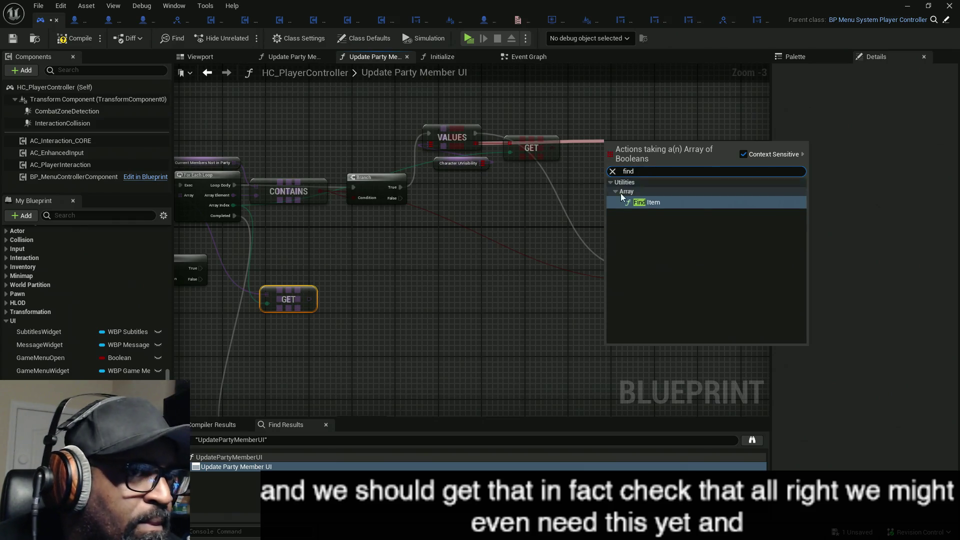
{"action": "left_click", "coordinate": [636, 202]}
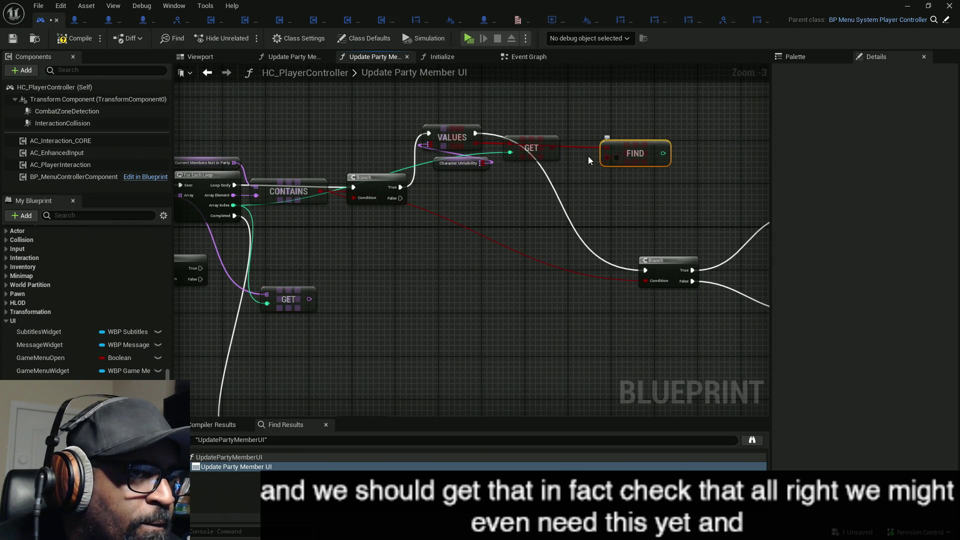
{"action": "mouse_move", "coordinate": [553, 147]}
{"action": "left_mouse_down"}
{"action": "mouse_move", "coordinate": [619, 164]}
{"action": "mouse_move", "coordinate": [610, 134]}
{"action": "mouse_move", "coordinate": [590, 133]}
{"action": "left_mouse_up"}
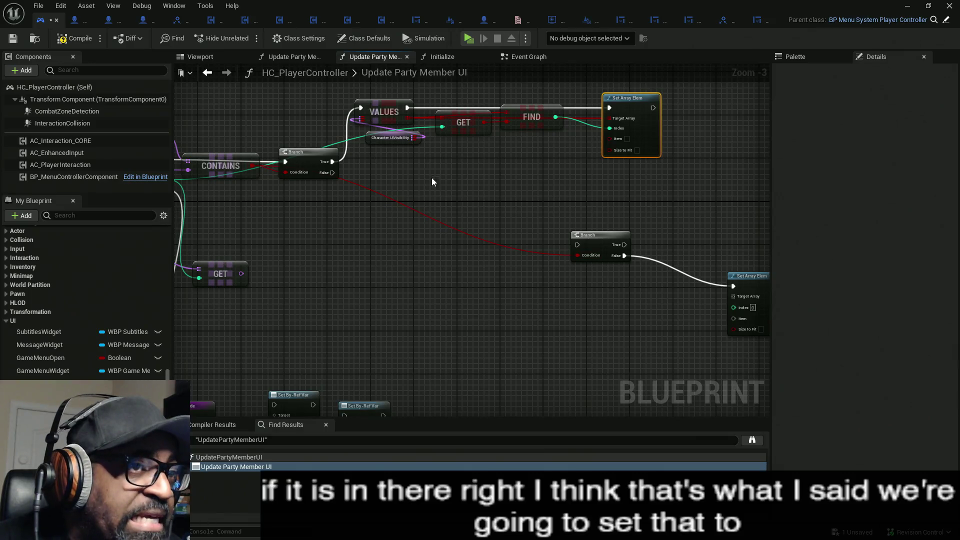
Duplicate the Values, Get, Find chain and run the Branch's False output into the copy.
{"action": "left_click_drag", "start_coordinate": [524, 170], "coordinate": [368, 117]}
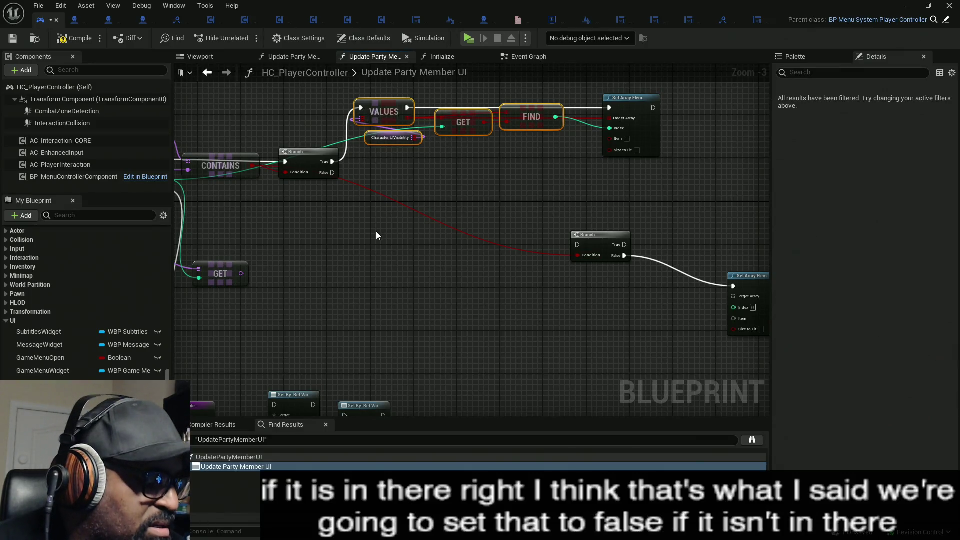
{"action": "key", "text": "ctrl+c"}
{"action": "key", "text": "ctrl+v"}
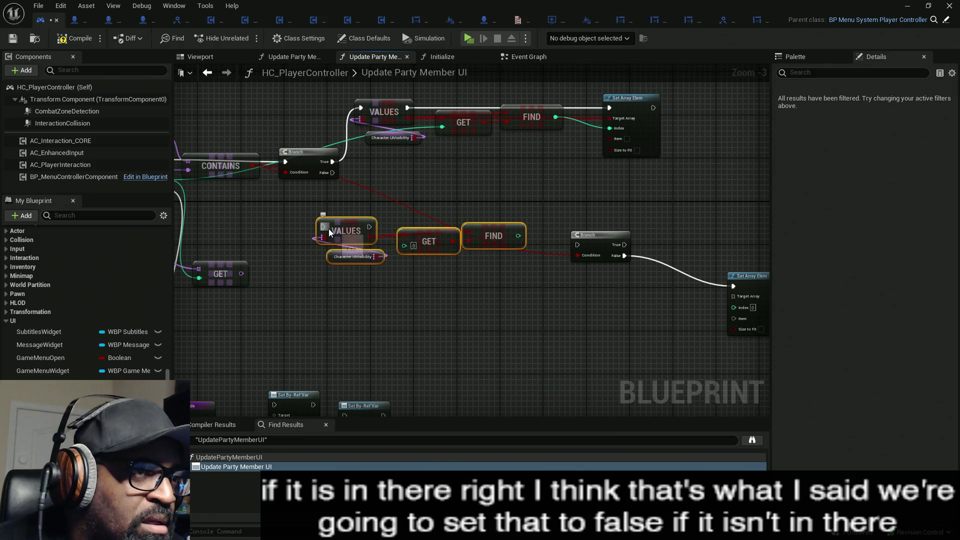
{"action": "mouse_move", "coordinate": [343, 230]}
{"action": "left_mouse_down"}
{"action": "mouse_move", "coordinate": [356, 165]}
{"action": "mouse_move", "coordinate": [332, 172]}
{"action": "mouse_move", "coordinate": [475, 268]}
{"action": "left_mouse_up"}
{"action": "left_click_drag", "start_coordinate": [392, 243], "coordinate": [414, 243]}
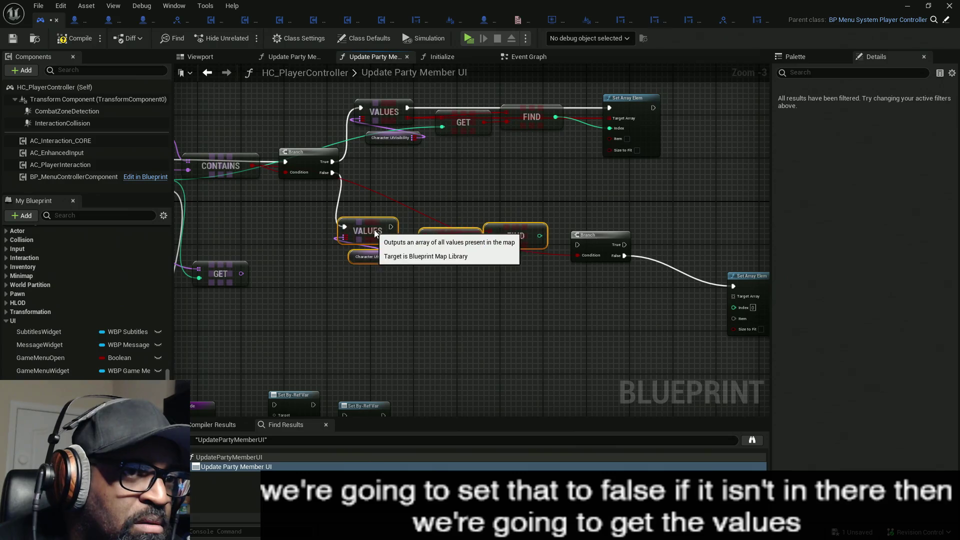
{"action": "left_click_drag", "start_coordinate": [600, 240], "coordinate": [491, 325]}
{"action": "left_click_drag", "start_coordinate": [357, 209], "coordinate": [550, 265]}
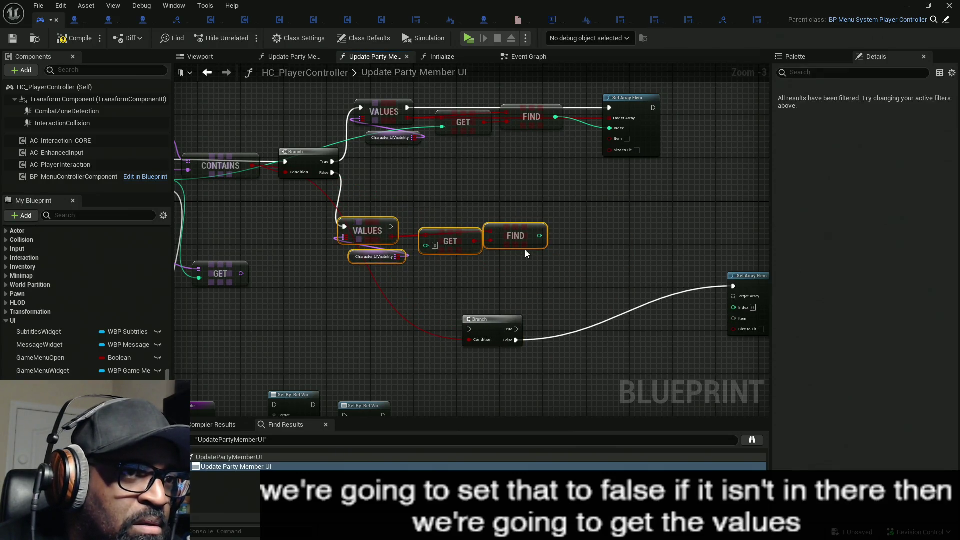
{"action": "left_click_drag", "start_coordinate": [515, 236], "coordinate": [569, 236]}
{"action": "left_click_drag", "start_coordinate": [381, 238], "coordinate": [448, 248]}
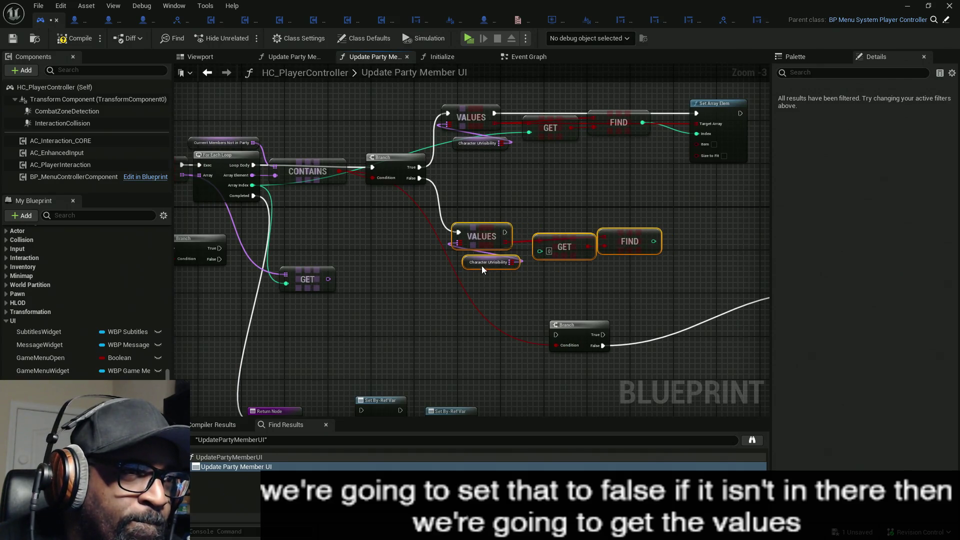
Wire the copied chain into the second Set Array Elem with Item true, Array Index feeding the lower GET.
{"action": "mouse_move", "coordinate": [553, 304]}
{"action": "left_mouse_down"}
{"action": "mouse_move", "coordinate": [719, 301]}
{"action": "mouse_move", "coordinate": [575, 299]}
{"action": "left_mouse_up"}
{"action": "left_click_drag", "start_coordinate": [455, 300], "coordinate": [562, 296]}
{"action": "mouse_move", "coordinate": [493, 219]}
{"action": "left_mouse_down"}
{"action": "mouse_move", "coordinate": [581, 226]}
{"action": "mouse_move", "coordinate": [663, 295]}
{"action": "mouse_move", "coordinate": [703, 231]}
{"action": "mouse_move", "coordinate": [699, 215]}
{"action": "mouse_move", "coordinate": [681, 220]}
{"action": "left_mouse_up"}
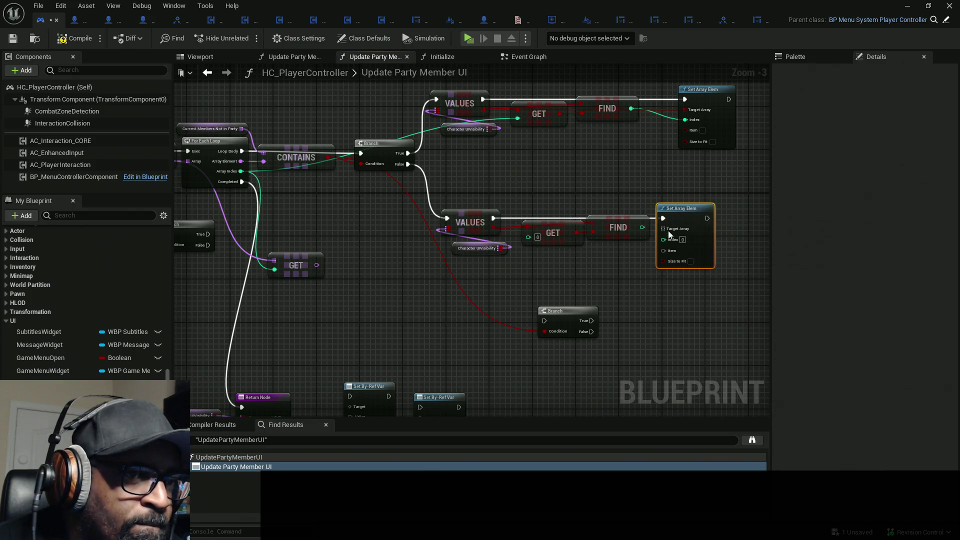
{"action": "left_click_drag", "start_coordinate": [460, 249], "coordinate": [452, 249]}
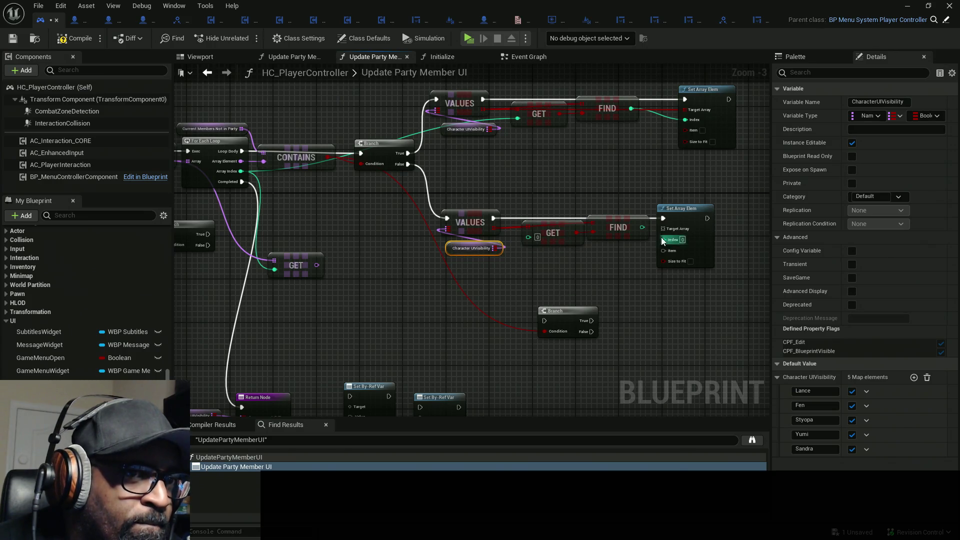
{"action": "left_click_drag", "start_coordinate": [666, 235], "coordinate": [494, 230]}
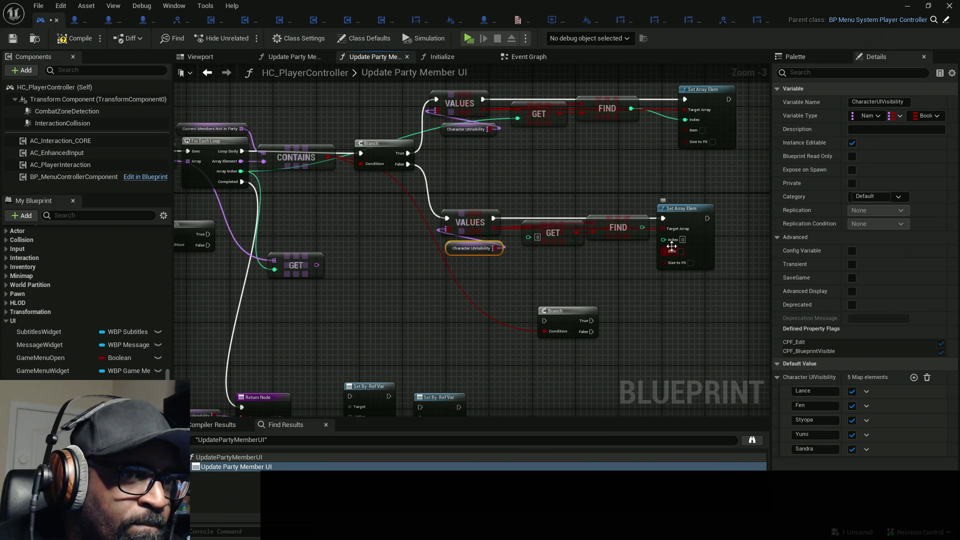
{"action": "left_click_drag", "start_coordinate": [664, 240], "coordinate": [642, 228]}
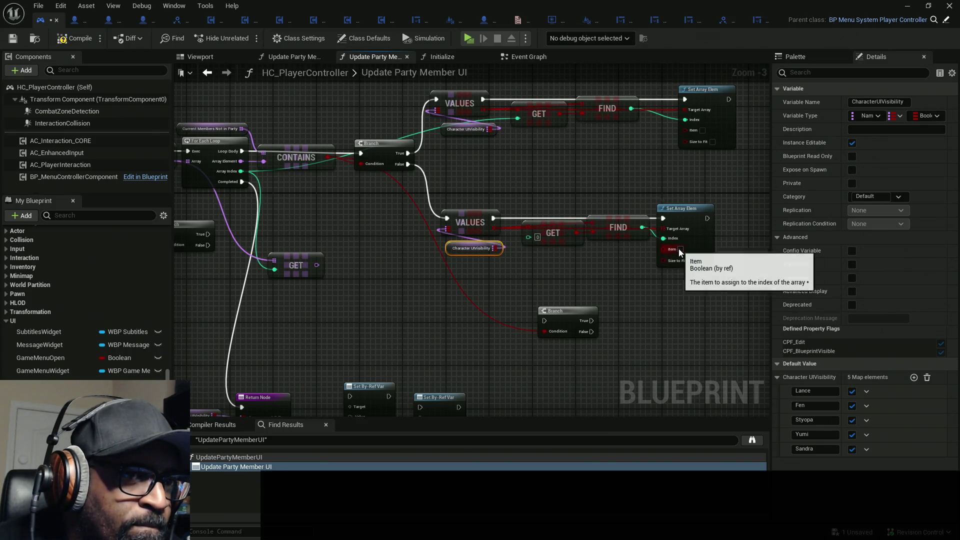
{"action": "left_click", "coordinate": [681, 249]}
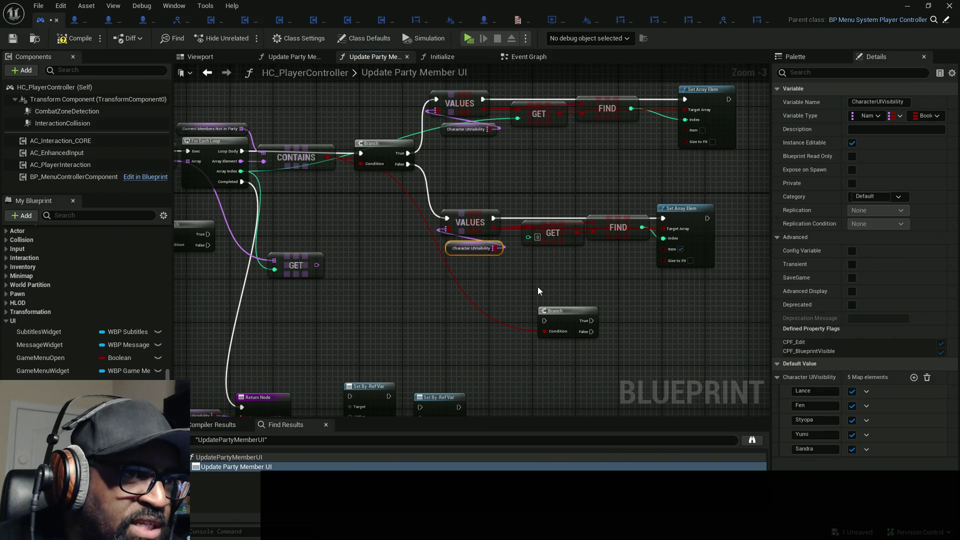
{"action": "left_click_drag", "start_coordinate": [476, 256], "coordinate": [541, 261]}
{"action": "mouse_move", "coordinate": [593, 243]}
{"action": "left_mouse_down"}
{"action": "mouse_move", "coordinate": [598, 262]}
{"action": "mouse_move", "coordinate": [337, 166]}
{"action": "mouse_move", "coordinate": [305, 180]}
{"action": "left_mouse_up"}
Move the spare Branch aside, break its condition wire, and delete the unused GET node.
{"action": "mouse_move", "coordinate": [583, 306]}
{"action": "left_mouse_down"}
{"action": "mouse_move", "coordinate": [401, 364]}
{"action": "mouse_move", "coordinate": [401, 347]}
{"action": "left_mouse_up"}
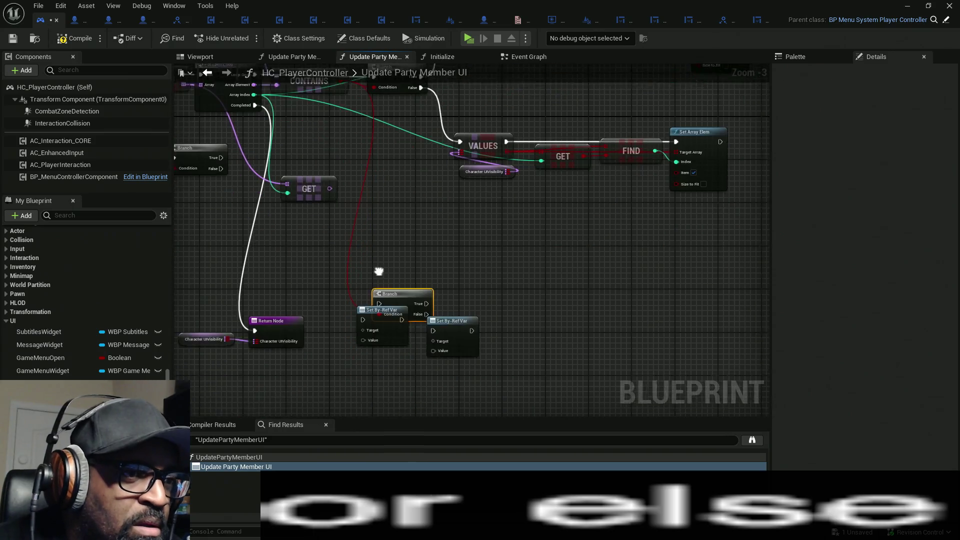
{"action": "left_click", "coordinate": [383, 290], "text": "alt"}
{"action": "mouse_move", "coordinate": [383, 290]}
{"action": "left_mouse_down"}
{"action": "mouse_move", "coordinate": [430, 350]}
{"action": "mouse_move", "coordinate": [445, 314]}
{"action": "left_mouse_up"}
{"action": "scroll", "coordinate": [481, 316], "scroll_direction": "down", "scroll_amount": 1}
{"action": "mouse_move", "coordinate": [402, 292]}
{"action": "left_mouse_down"}
{"action": "mouse_move", "coordinate": [486, 324]}
{"action": "mouse_move", "coordinate": [508, 315]}
{"action": "left_mouse_up"}
{"action": "key", "text": "Delete"}
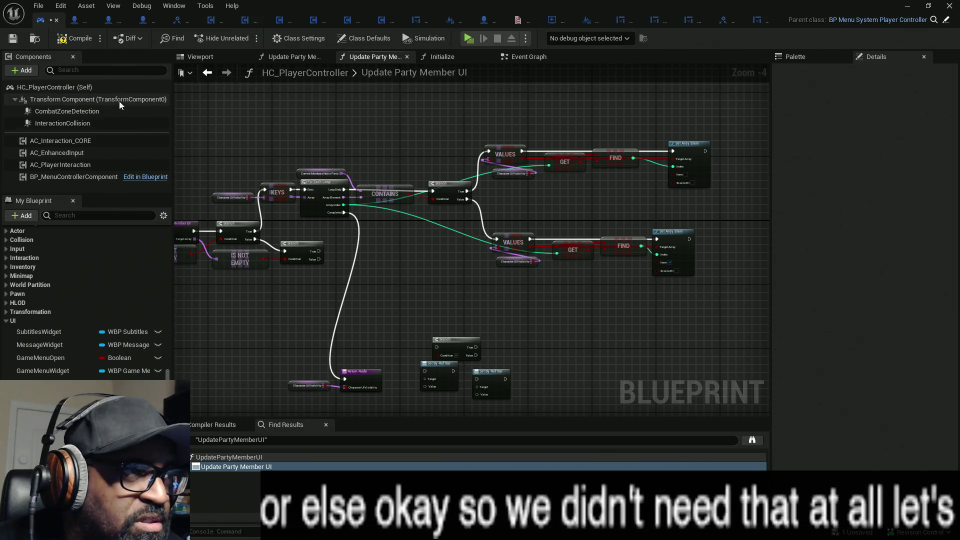
Compile and save the blueprint, then return to the Event Graph.
{"action": "left_click", "coordinate": [75, 38]}
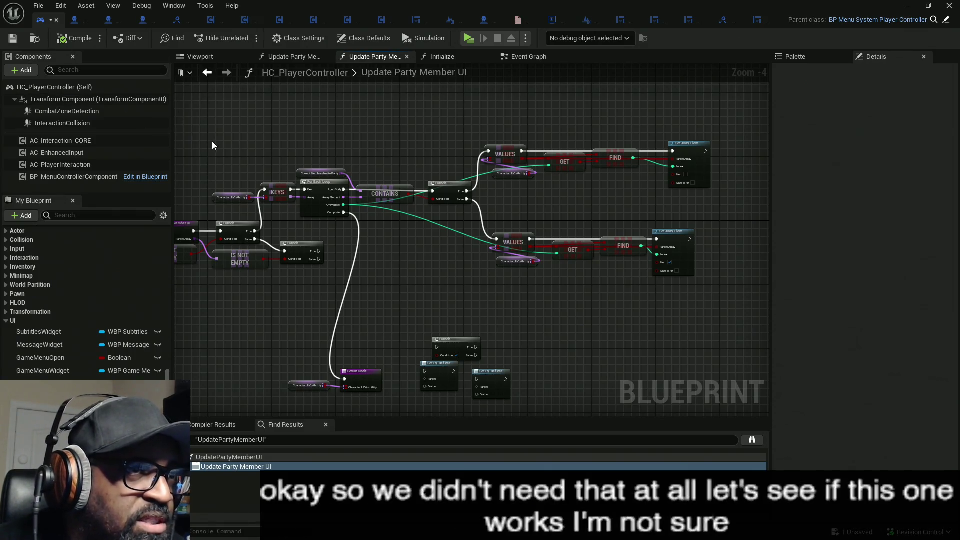
{"action": "key", "text": "ctrl+s"}
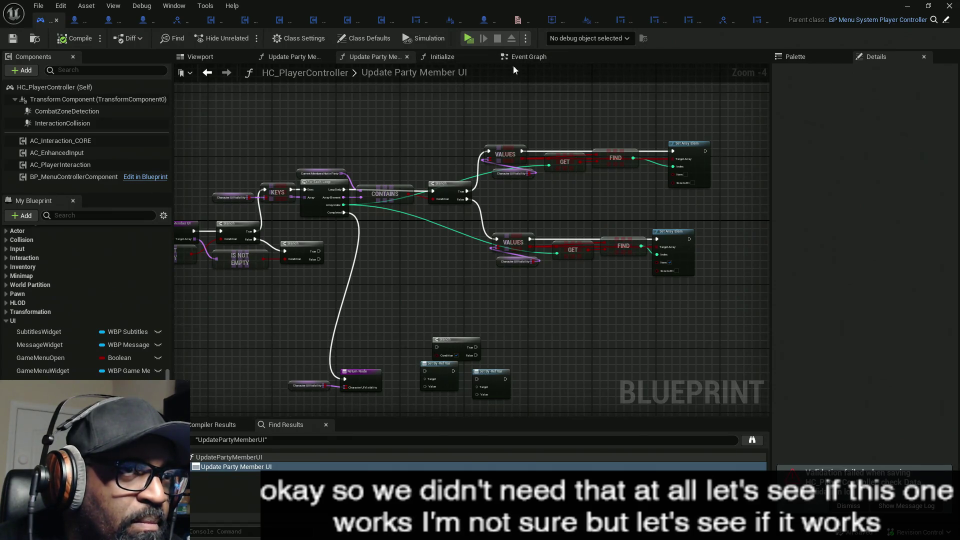
{"action": "left_click", "coordinate": [541, 57]}
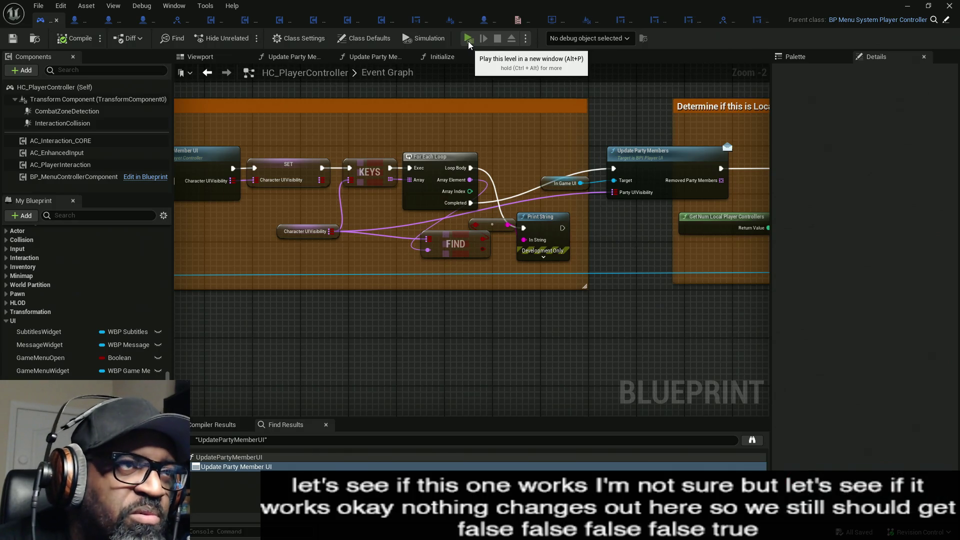
Test-play the level, then go back to the Update Party Member UI function graph.
{"action": "left_click", "coordinate": [468, 40]}
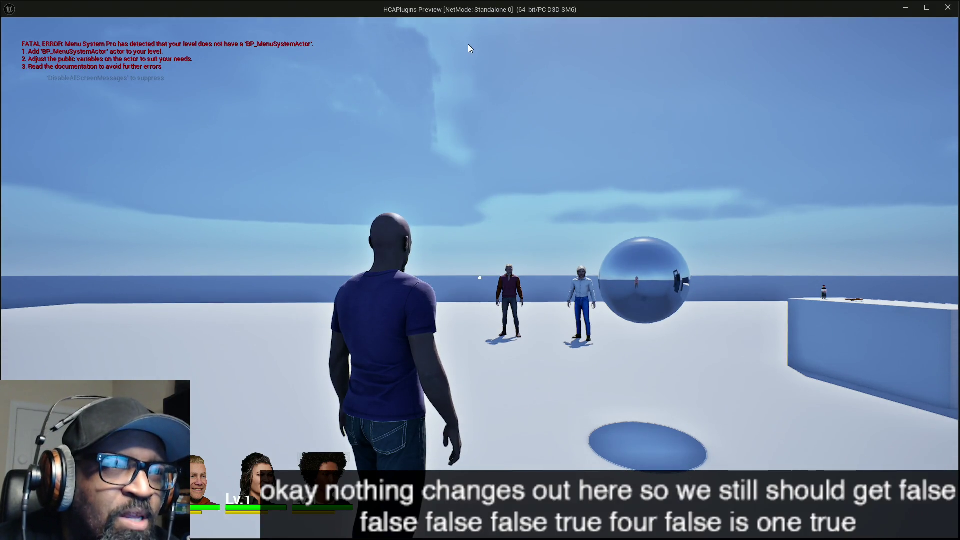
{"action": "key", "text": "Escape"}
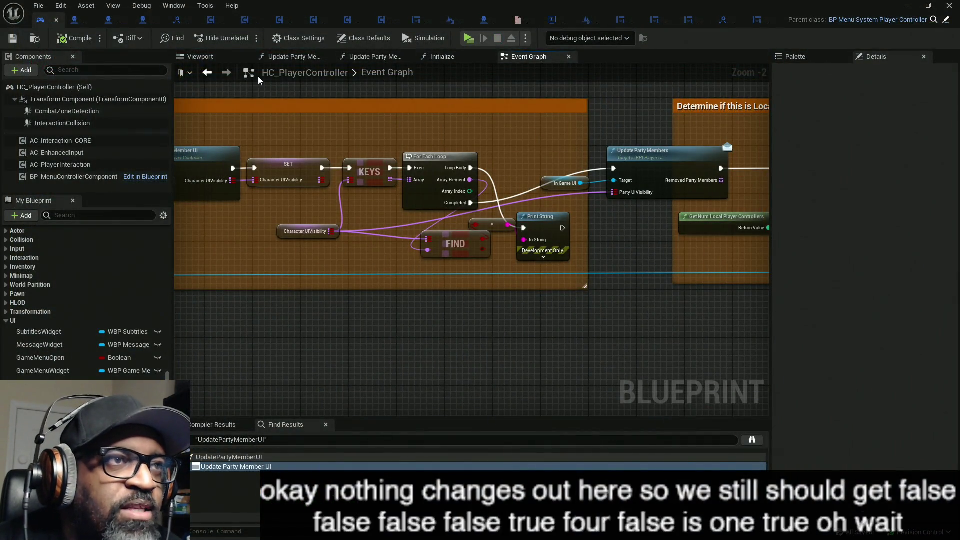
{"action": "left_click", "coordinate": [304, 59]}
{"action": "left_click", "coordinate": [363, 57]}
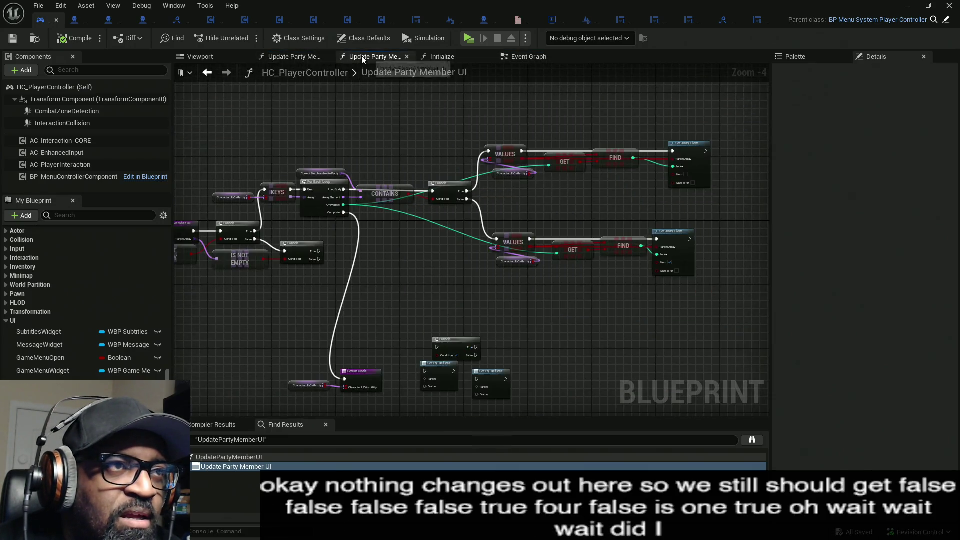
Set the Set Array Elem item to true and select the lower Set Array Elem node.
{"action": "scroll", "coordinate": [650, 252], "scroll_direction": "up", "scroll_amount": 5}
{"action": "mouse_move", "coordinate": [631, 235]}
{"action": "left_mouse_down"}
{"action": "mouse_move", "coordinate": [480, 232]}
{"action": "mouse_move", "coordinate": [578, 221]}
{"action": "mouse_move", "coordinate": [495, 205]}
{"action": "mouse_move", "coordinate": [613, 224]}
{"action": "mouse_move", "coordinate": [857, 232]}
{"action": "left_mouse_up"}
{"action": "left_click", "coordinate": [726, 298]}
{"action": "left_click", "coordinate": [670, 255]}
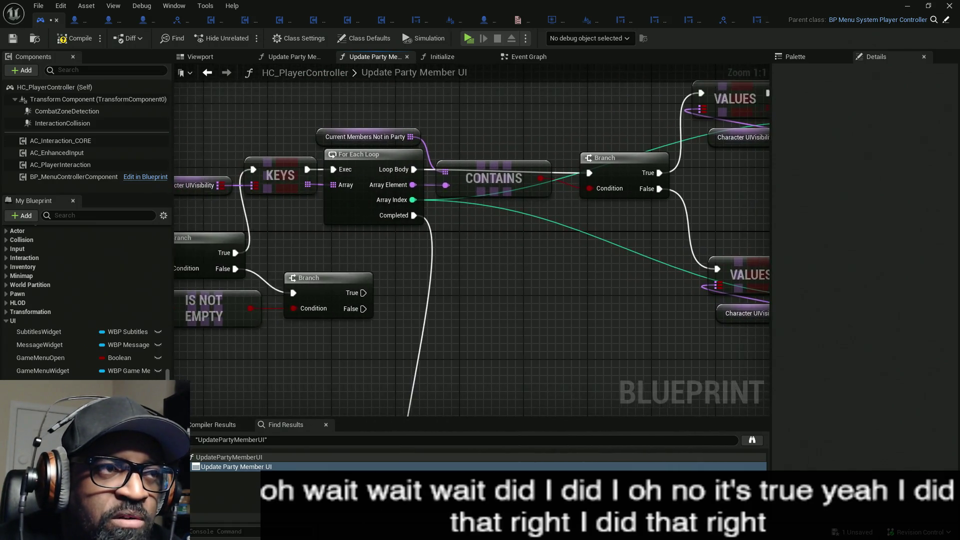
Wire the Update Party Member UI entry directly into the KEYS loop and play the level.
{"action": "left_click_drag", "start_coordinate": [289, 257], "coordinate": [438, 251]}
{"action": "left_click_drag", "start_coordinate": [280, 232], "coordinate": [389, 225]}
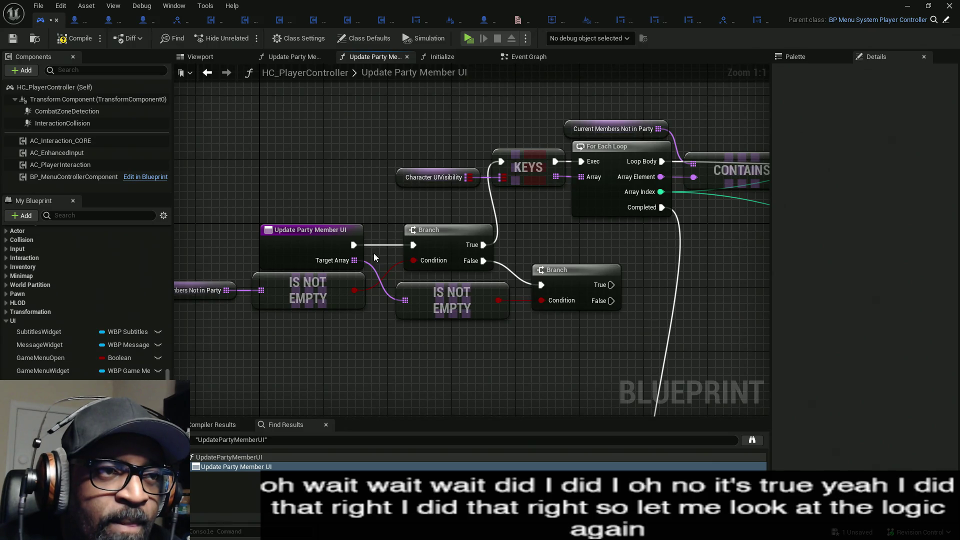
{"action": "left_click_drag", "start_coordinate": [352, 245], "coordinate": [501, 161]}
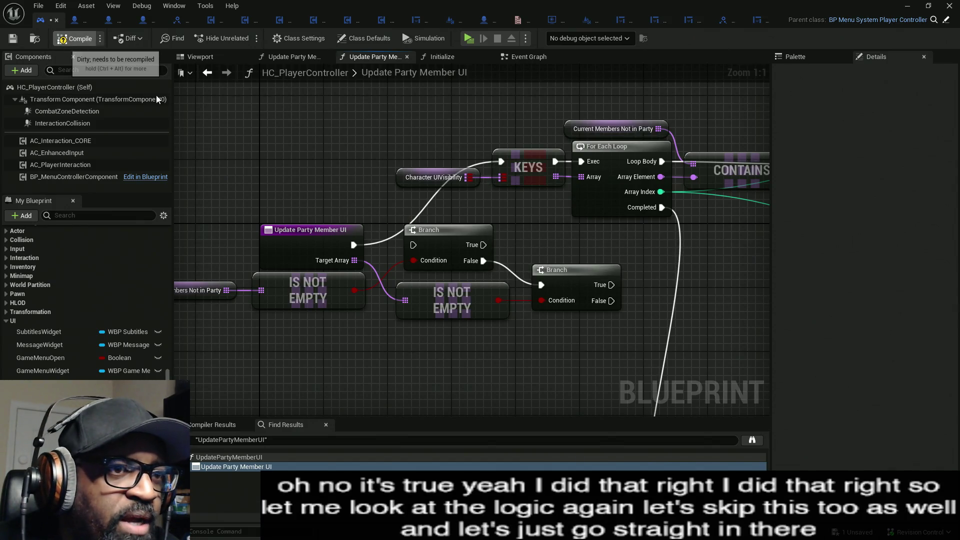
{"action": "left_click_drag", "start_coordinate": [263, 319], "coordinate": [502, 314]}
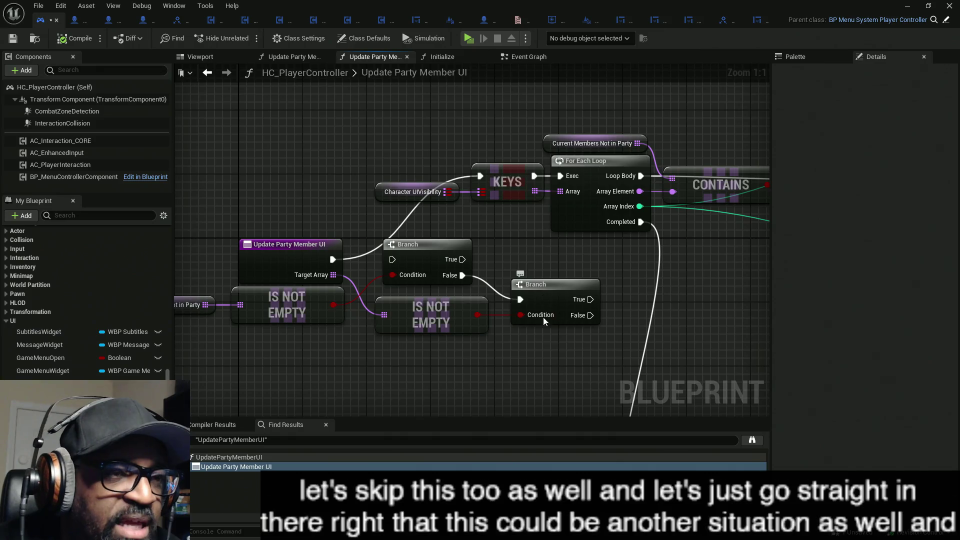
{"action": "left_click_drag", "start_coordinate": [453, 312], "coordinate": [325, 321]}
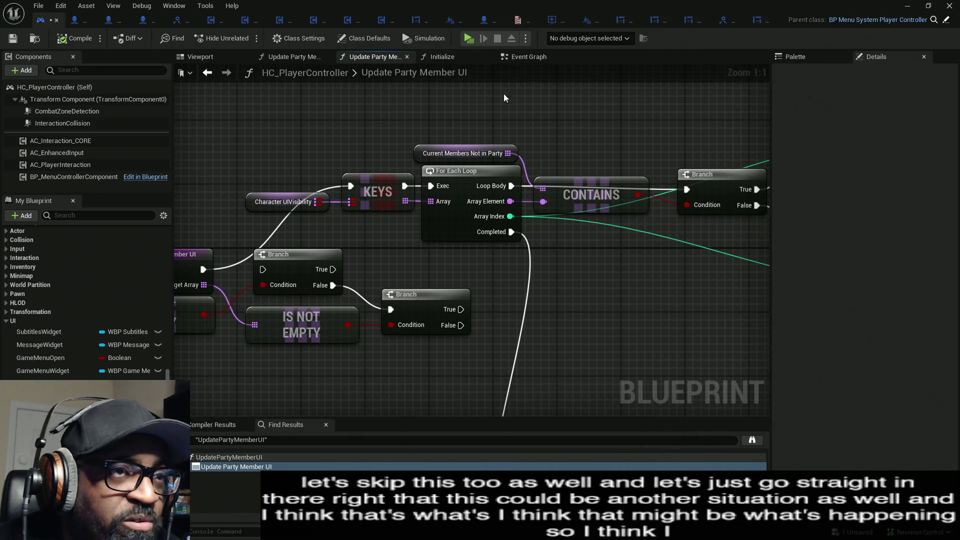
{"action": "left_click", "coordinate": [471, 40]}
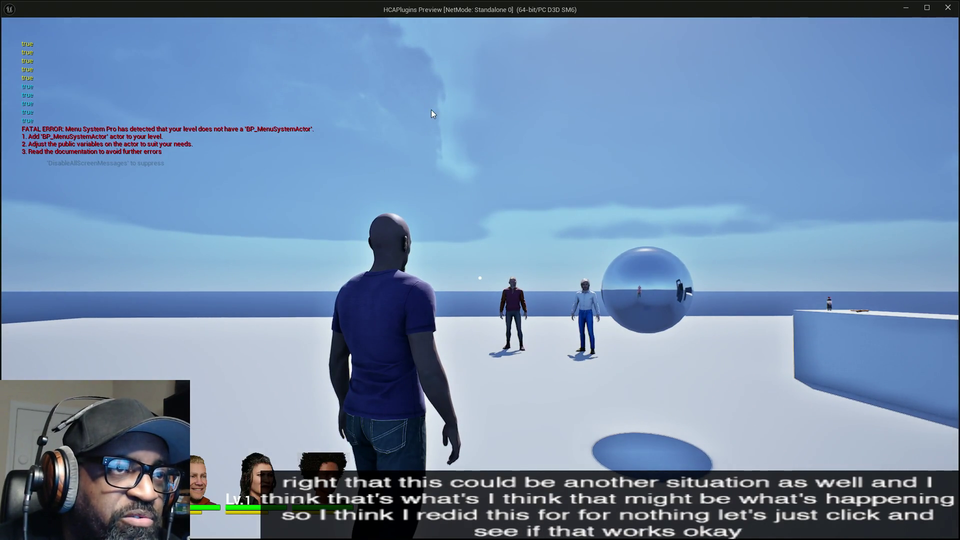
Stop the test play and inspect the Character UIVisibility map's entries.
{"action": "key", "text": "Escape"}
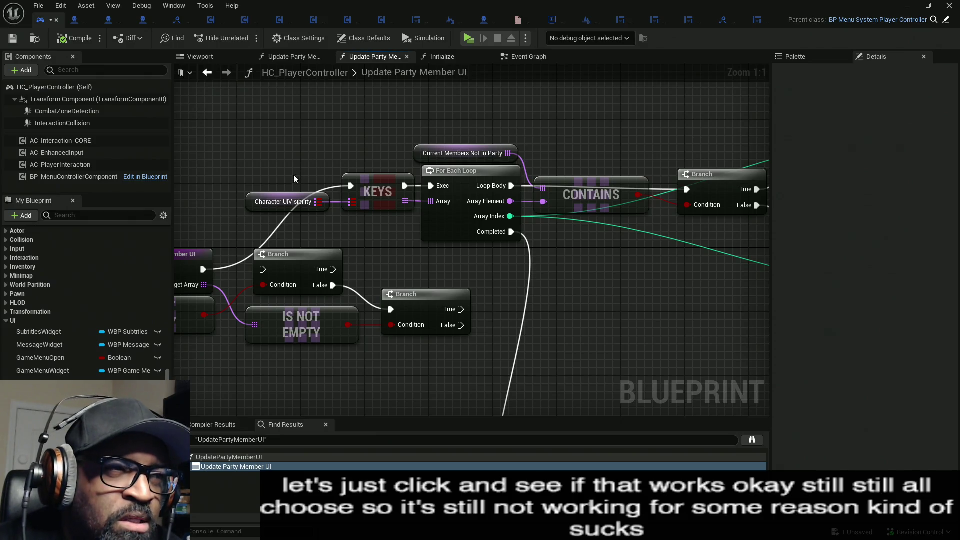
{"action": "left_click", "coordinate": [283, 202]}
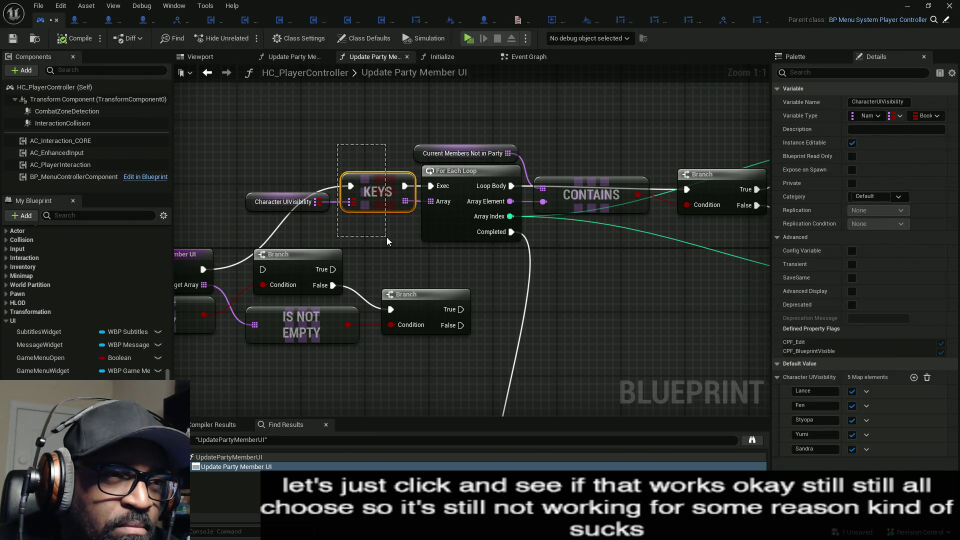
{"action": "left_click_drag", "start_coordinate": [386, 237], "coordinate": [386, 237]}
{"action": "left_click", "coordinate": [450, 231]}
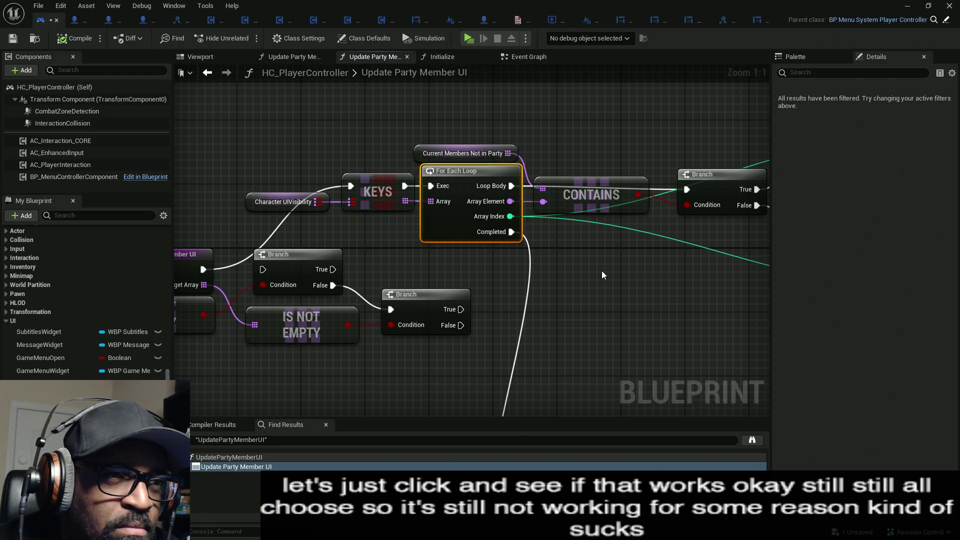
{"action": "left_click_drag", "start_coordinate": [598, 267], "coordinate": [476, 261]}
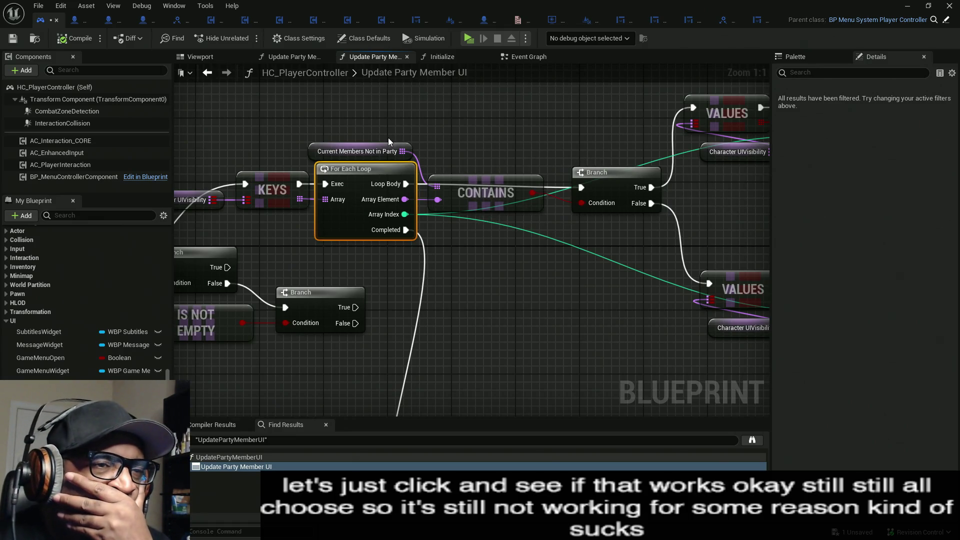
{"action": "left_click_drag", "start_coordinate": [596, 239], "coordinate": [466, 229]}
{"action": "left_click", "coordinate": [510, 191]}
{"action": "left_click_drag", "start_coordinate": [509, 191], "coordinate": [470, 234]}
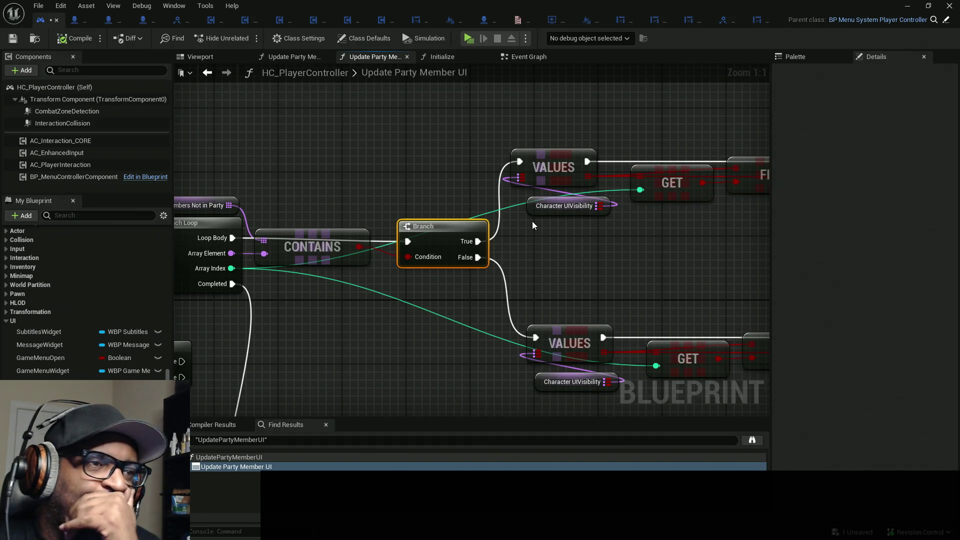
{"action": "left_click_drag", "start_coordinate": [598, 233], "coordinate": [498, 245]}
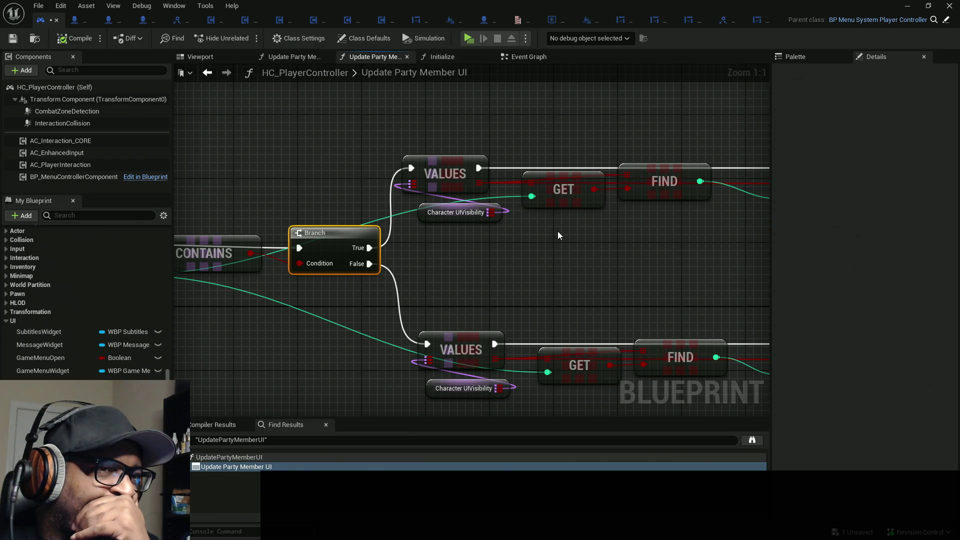
{"action": "mouse_move", "coordinate": [558, 233]}
{"action": "left_mouse_down"}
{"action": "mouse_move", "coordinate": [486, 248]}
{"action": "mouse_move", "coordinate": [501, 269]}
{"action": "mouse_move", "coordinate": [684, 239]}
{"action": "mouse_move", "coordinate": [676, 240]}
{"action": "left_mouse_up"}
{"action": "mouse_move", "coordinate": [396, 109]}
{"action": "left_mouse_down"}
{"action": "mouse_move", "coordinate": [246, 131]}
{"action": "mouse_move", "coordinate": [286, 147]}
{"action": "mouse_move", "coordinate": [338, 216]}
{"action": "mouse_move", "coordinate": [392, 220]}
{"action": "mouse_move", "coordinate": [371, 227]}
{"action": "mouse_move", "coordinate": [531, 222]}
{"action": "left_mouse_up"}
{"action": "mouse_move", "coordinate": [248, 139]}
{"action": "left_mouse_down"}
{"action": "mouse_move", "coordinate": [345, 195]}
{"action": "mouse_move", "coordinate": [236, 136]}
{"action": "mouse_move", "coordinate": [350, 196]}
{"action": "left_mouse_up"}
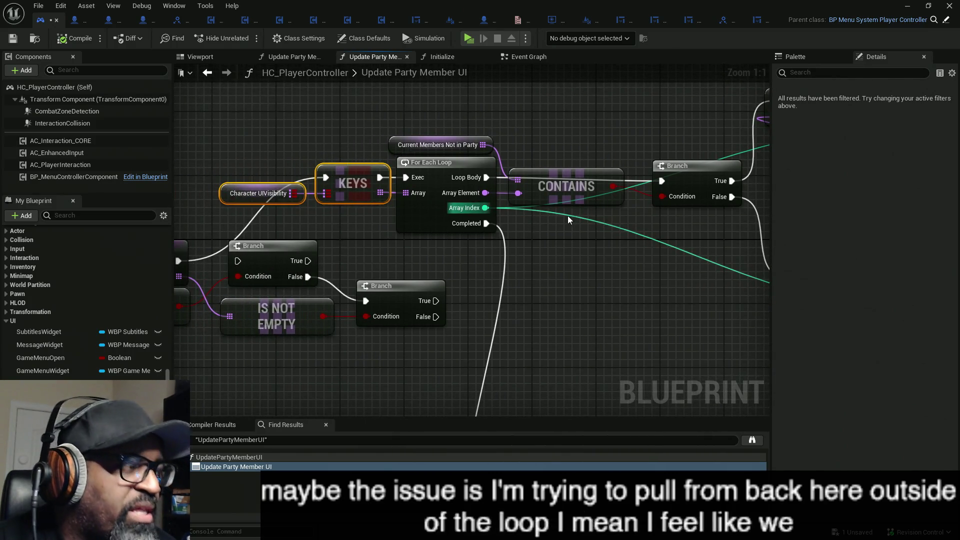
Shift the upper VALUES, GET, FIND and Set Array Elem row right to make room.
{"action": "left_click_drag", "start_coordinate": [568, 215], "coordinate": [343, 225]}
{"action": "scroll", "coordinate": [584, 200], "scroll_direction": "down", "scroll_amount": 3}
{"action": "left_click_drag", "start_coordinate": [584, 200], "coordinate": [354, 216]}
{"action": "left_click_drag", "start_coordinate": [620, 102], "coordinate": [335, 195]}
{"action": "left_click_drag", "start_coordinate": [331, 156], "coordinate": [558, 156]}
{"action": "left_click", "coordinate": [401, 142]}
Paste the Character UIVisibility KEYS pair, wire Branch True into it, and add a Get node.
{"action": "key", "text": "ctrl+v"}
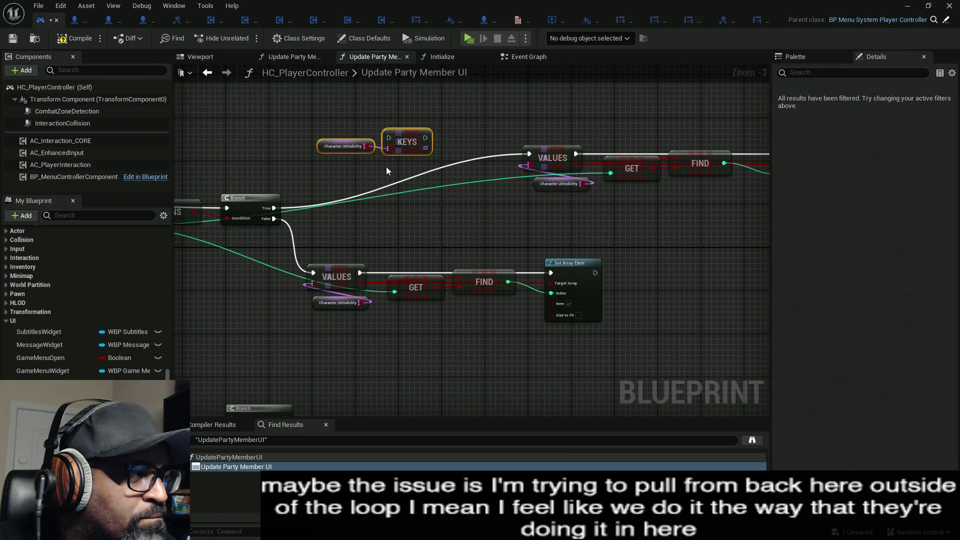
{"action": "mouse_move", "coordinate": [385, 139]}
{"action": "left_mouse_down"}
{"action": "mouse_move", "coordinate": [290, 208]}
{"action": "mouse_move", "coordinate": [270, 209]}
{"action": "left_mouse_up"}
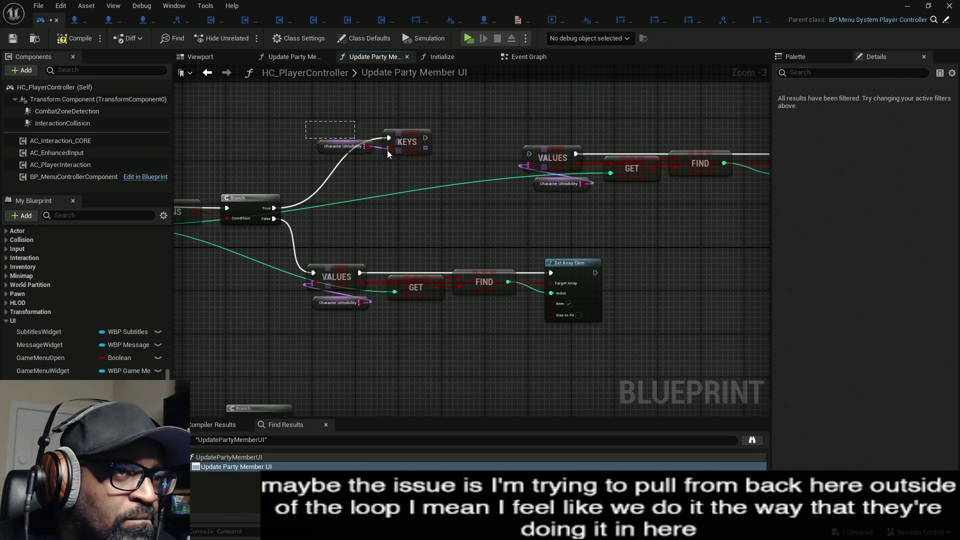
{"action": "mouse_move", "coordinate": [396, 143]}
{"action": "left_mouse_down"}
{"action": "mouse_move", "coordinate": [374, 148]}
{"action": "mouse_move", "coordinate": [395, 150]}
{"action": "mouse_move", "coordinate": [410, 206]}
{"action": "left_mouse_up"}
{"action": "type", "text": "get"}
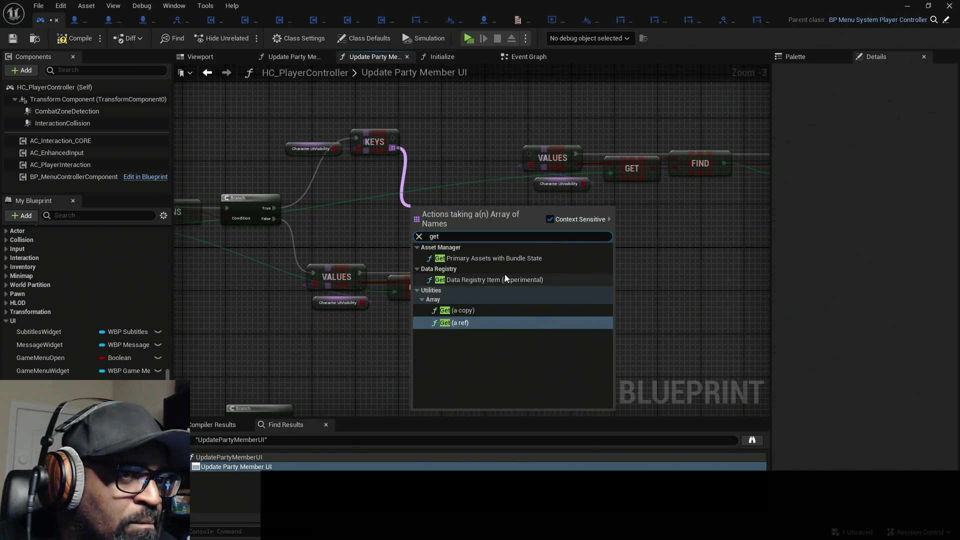
{"action": "left_click", "coordinate": [469, 311]}
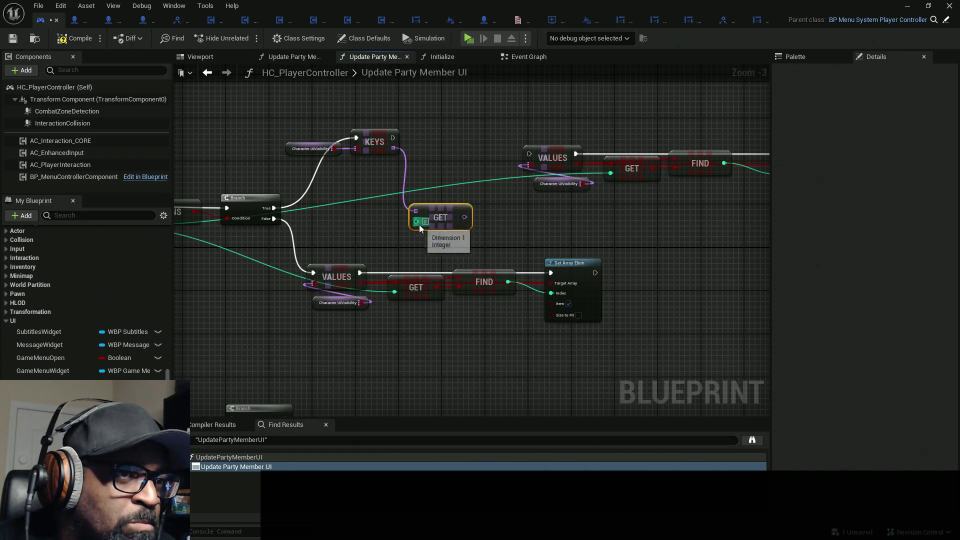
Arrange the new nodes and add a Find Item node on KEYS, fed by GET's output.
{"action": "mouse_move", "coordinate": [443, 216]}
{"action": "left_mouse_down"}
{"action": "mouse_move", "coordinate": [435, 212]}
{"action": "mouse_move", "coordinate": [498, 214]}
{"action": "mouse_move", "coordinate": [207, 221]}
{"action": "left_mouse_up"}
{"action": "left_click_drag", "start_coordinate": [458, 168], "coordinate": [380, 124]}
{"action": "left_click_drag", "start_coordinate": [481, 142], "coordinate": [427, 142]}
{"action": "mouse_move", "coordinate": [504, 211]}
{"action": "left_mouse_down"}
{"action": "mouse_move", "coordinate": [479, 169]}
{"action": "mouse_move", "coordinate": [407, 206]}
{"action": "left_mouse_up"}
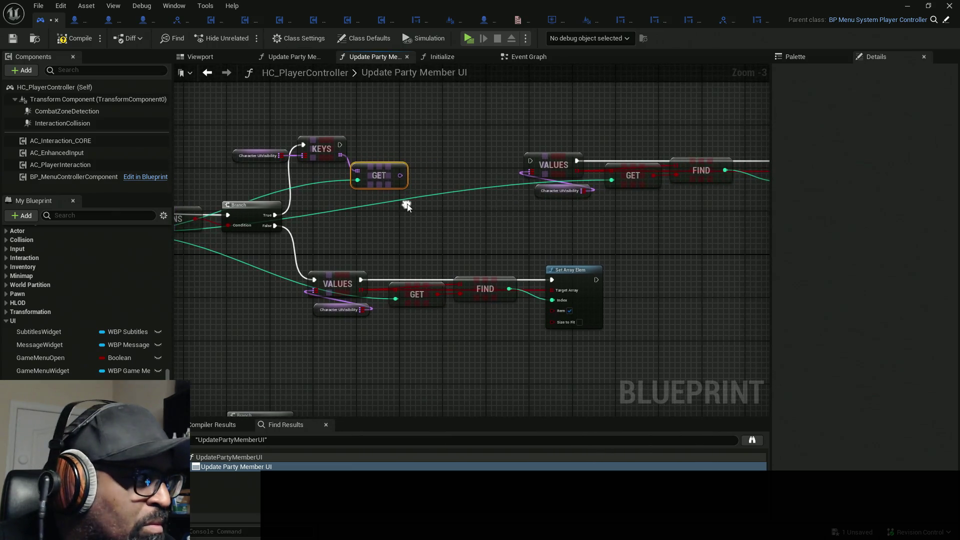
{"action": "left_click_drag", "start_coordinate": [340, 155], "coordinate": [427, 151]}
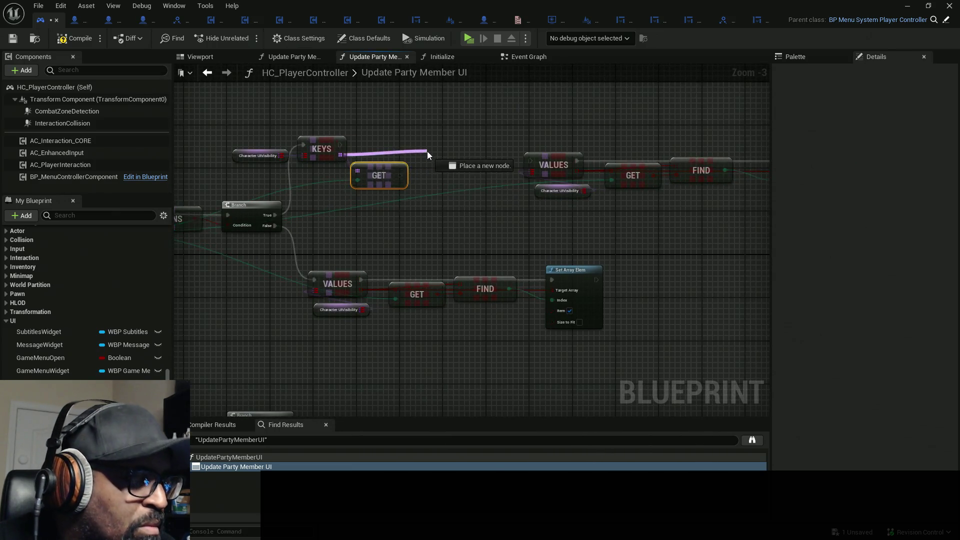
{"action": "type", "text": "find"}
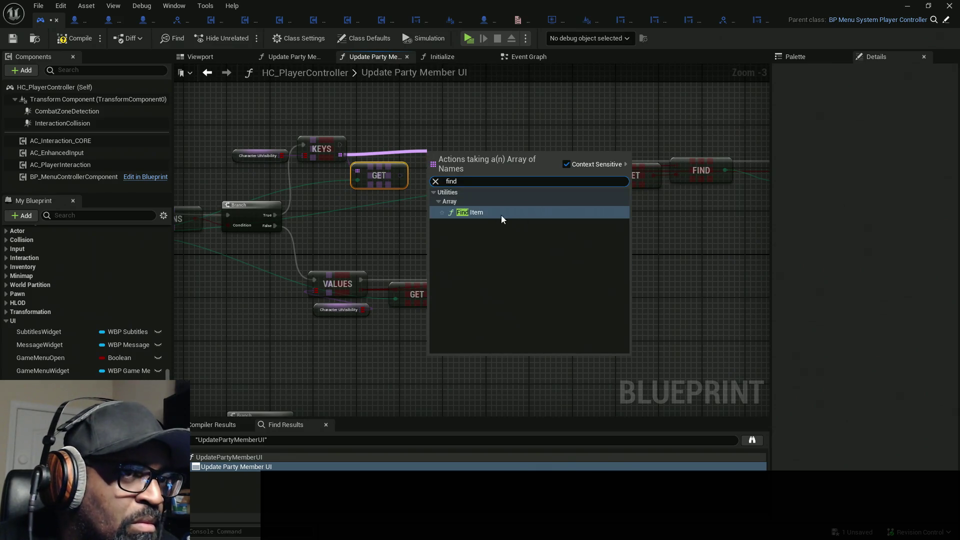
{"action": "left_click", "coordinate": [503, 219]}
{"action": "mouse_move", "coordinate": [400, 175]}
{"action": "left_mouse_down"}
{"action": "mouse_move", "coordinate": [433, 163]}
{"action": "mouse_move", "coordinate": [468, 170]}
{"action": "left_mouse_up"}
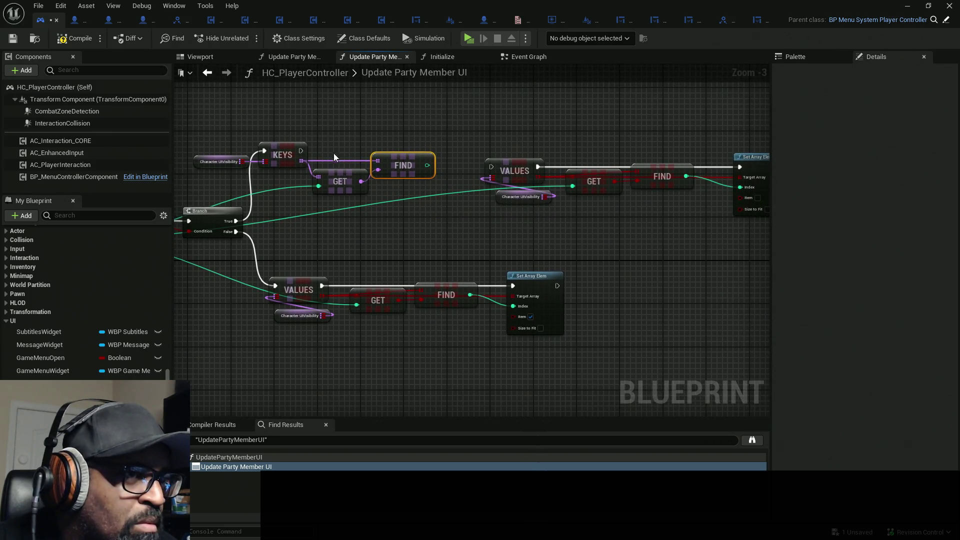
{"action": "mouse_move", "coordinate": [301, 151]}
{"action": "left_mouse_down"}
{"action": "mouse_move", "coordinate": [489, 168]}
{"action": "mouse_move", "coordinate": [495, 156]}
{"action": "mouse_move", "coordinate": [481, 156]}
{"action": "mouse_move", "coordinate": [513, 156]}
{"action": "left_mouse_up"}
Tidy the Character UIVisibility, VALUES, GET, FIND and Set Array Elem positions on the upper chain.
{"action": "mouse_move", "coordinate": [505, 203]}
{"action": "left_mouse_down"}
{"action": "mouse_move", "coordinate": [448, 187]}
{"action": "mouse_move", "coordinate": [393, 198]}
{"action": "left_mouse_up"}
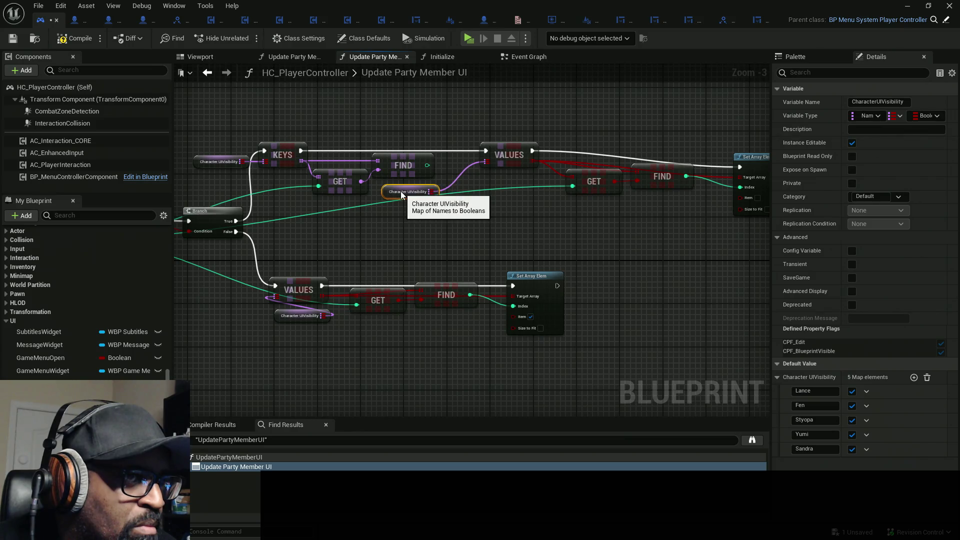
{"action": "left_click_drag", "start_coordinate": [510, 156], "coordinate": [483, 156]}
{"action": "mouse_move", "coordinate": [525, 197]}
{"action": "left_mouse_down"}
{"action": "mouse_move", "coordinate": [449, 200]}
{"action": "mouse_move", "coordinate": [434, 184]}
{"action": "mouse_move", "coordinate": [412, 191]}
{"action": "mouse_move", "coordinate": [341, 166]}
{"action": "left_mouse_up"}
{"action": "left_click_drag", "start_coordinate": [524, 194], "coordinate": [419, 201]}
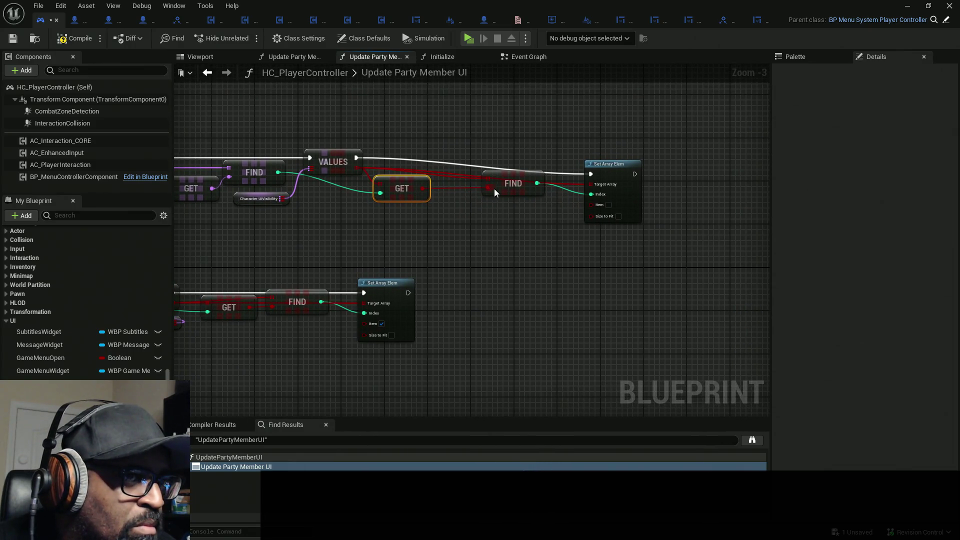
{"action": "left_click_drag", "start_coordinate": [495, 193], "coordinate": [466, 188]}
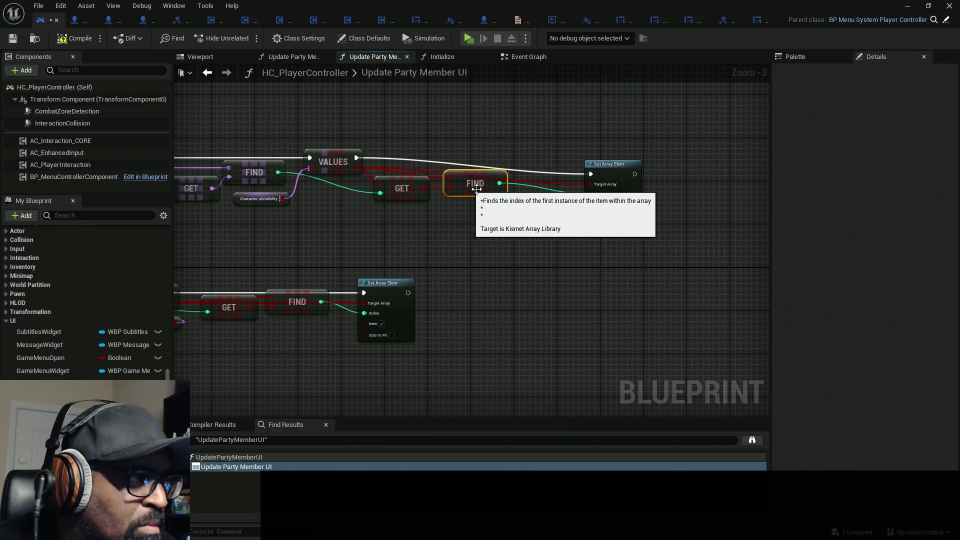
{"action": "mouse_move", "coordinate": [613, 173]}
{"action": "left_mouse_down"}
{"action": "mouse_move", "coordinate": [598, 156]}
{"action": "mouse_move", "coordinate": [551, 157]}
{"action": "left_mouse_up"}
{"action": "left_click_drag", "start_coordinate": [466, 220], "coordinate": [492, 216]}
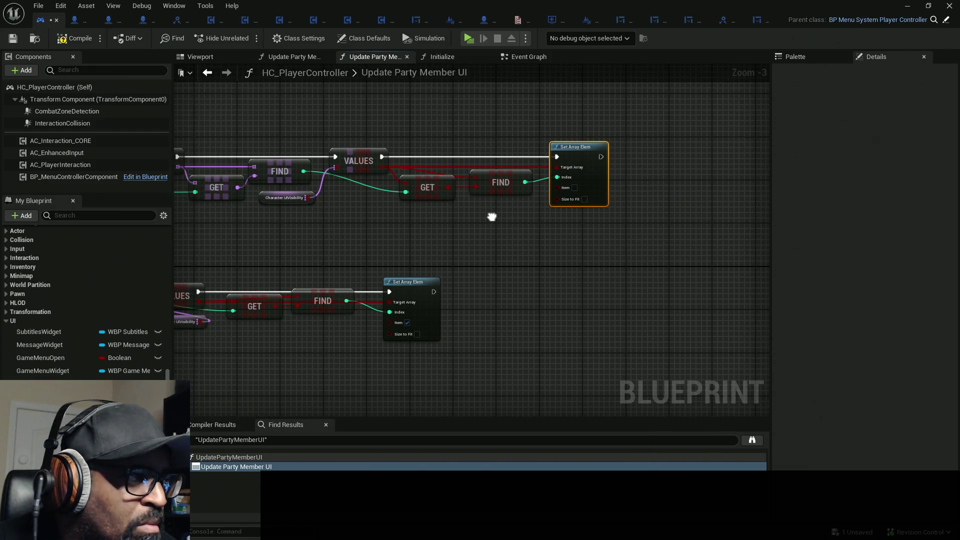
{"action": "scroll", "coordinate": [446, 235], "scroll_direction": "down", "scroll_amount": 1}
{"action": "mouse_move", "coordinate": [446, 235]}
{"action": "left_mouse_down"}
{"action": "mouse_move", "coordinate": [568, 207]}
{"action": "mouse_move", "coordinate": [519, 221]}
{"action": "left_mouse_up"}
Delete the old lower row of nodes.
{"action": "left_click", "coordinate": [602, 322]}
{"action": "mouse_move", "coordinate": [559, 259]}
{"action": "left_mouse_down"}
{"action": "mouse_move", "coordinate": [655, 256]}
{"action": "mouse_move", "coordinate": [541, 263]}
{"action": "left_mouse_up"}
{"action": "left_click_drag", "start_coordinate": [615, 320], "coordinate": [362, 245]}
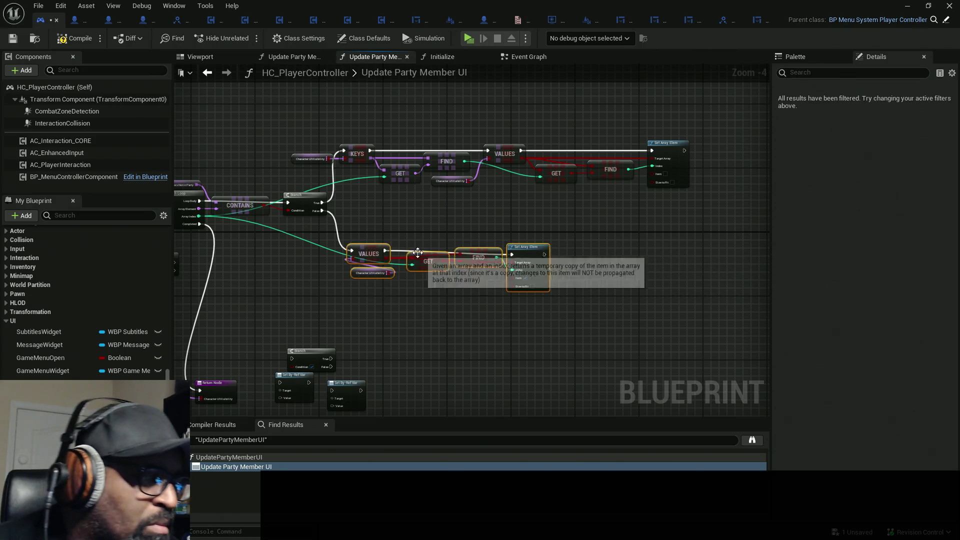
{"action": "key", "text": "Delete"}
Paste a copy of the upper row below, wire the loop index into its GET, and compile and save.
{"action": "mouse_move", "coordinate": [676, 111]}
{"action": "left_mouse_down"}
{"action": "mouse_move", "coordinate": [312, 193]}
{"action": "mouse_move", "coordinate": [312, 177]}
{"action": "mouse_move", "coordinate": [307, 187]}
{"action": "left_mouse_up"}
{"action": "key", "text": "ctrl+v"}
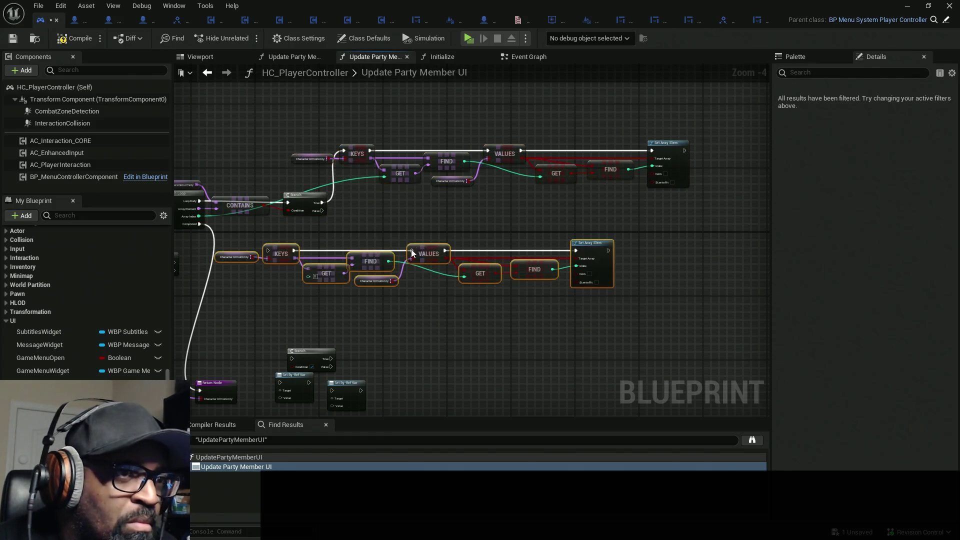
{"action": "left_click_drag", "start_coordinate": [484, 243], "coordinate": [496, 239]}
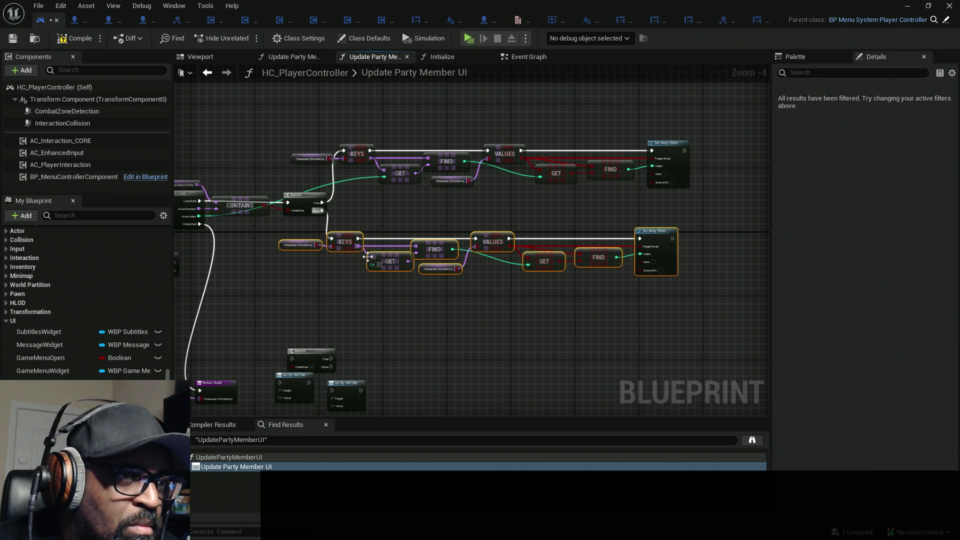
{"action": "mouse_move", "coordinate": [371, 264]}
{"action": "left_mouse_down"}
{"action": "mouse_move", "coordinate": [229, 241]}
{"action": "mouse_move", "coordinate": [199, 216]}
{"action": "left_mouse_up"}
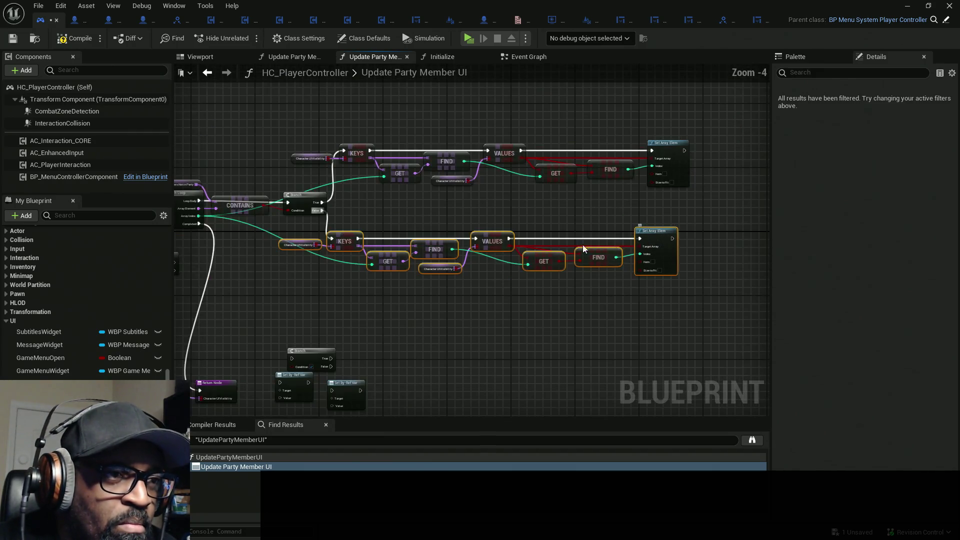
{"action": "key", "text": "ctrl+s"}
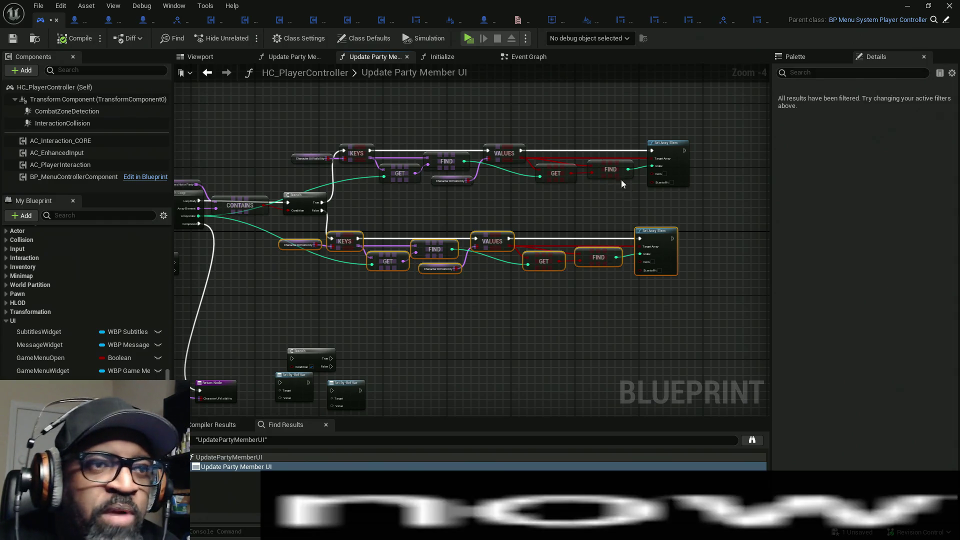
{"action": "mouse_move", "coordinate": [376, 329]}
{"action": "left_mouse_down"}
{"action": "mouse_move", "coordinate": [296, 302]}
{"action": "mouse_move", "coordinate": [356, 308]}
{"action": "mouse_move", "coordinate": [648, 216]}
{"action": "mouse_move", "coordinate": [706, 142]}
{"action": "mouse_move", "coordinate": [693, 133]}
{"action": "mouse_move", "coordinate": [538, 211]}
{"action": "mouse_move", "coordinate": [619, 184]}
{"action": "mouse_move", "coordinate": [618, 159]}
{"action": "left_mouse_up"}
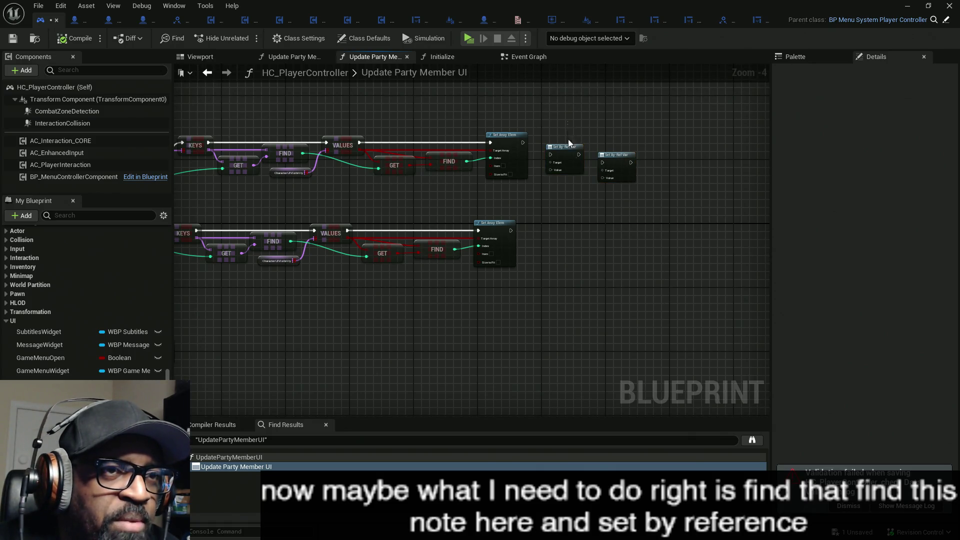
{"action": "left_click", "coordinate": [616, 155]}
Inspect the CharacterUIVisibility map's details and Bool value-type list without changing anything.
{"action": "left_click", "coordinate": [277, 261]}
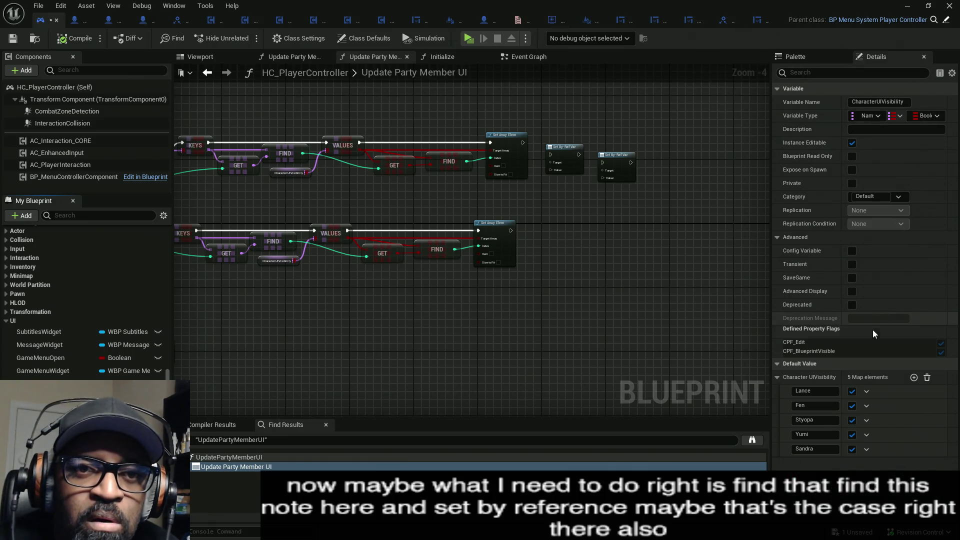
{"action": "left_click", "coordinate": [866, 394]}
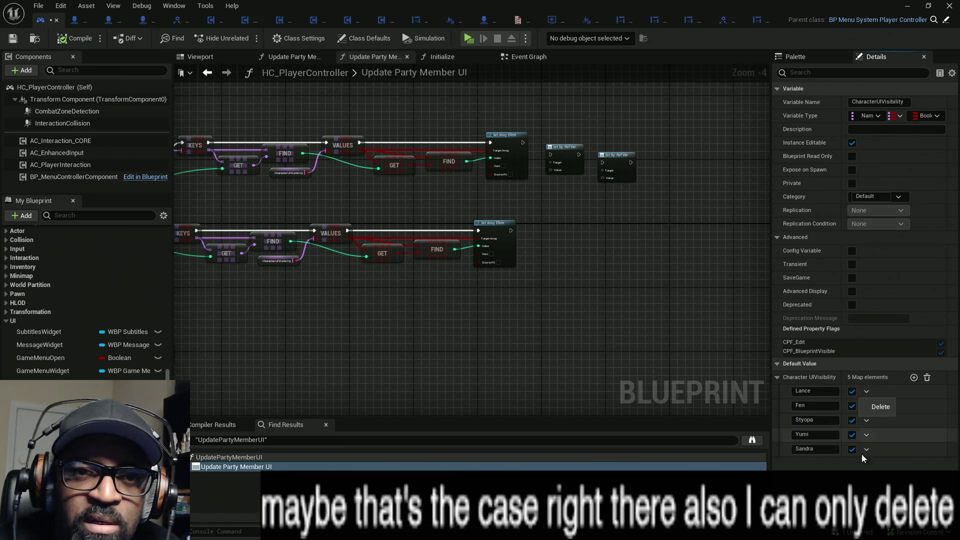
{"action": "left_click", "coordinate": [935, 117]}
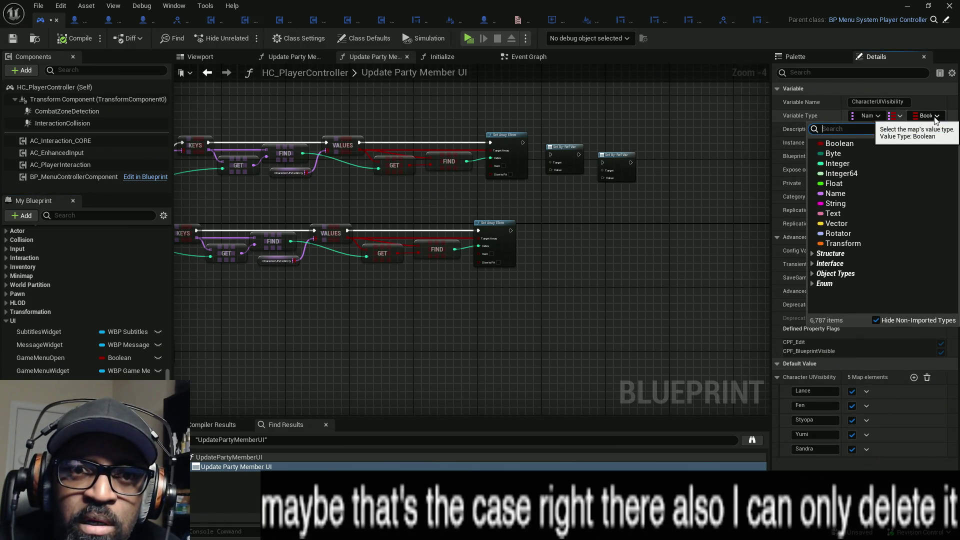
{"action": "left_click", "coordinate": [842, 376]}
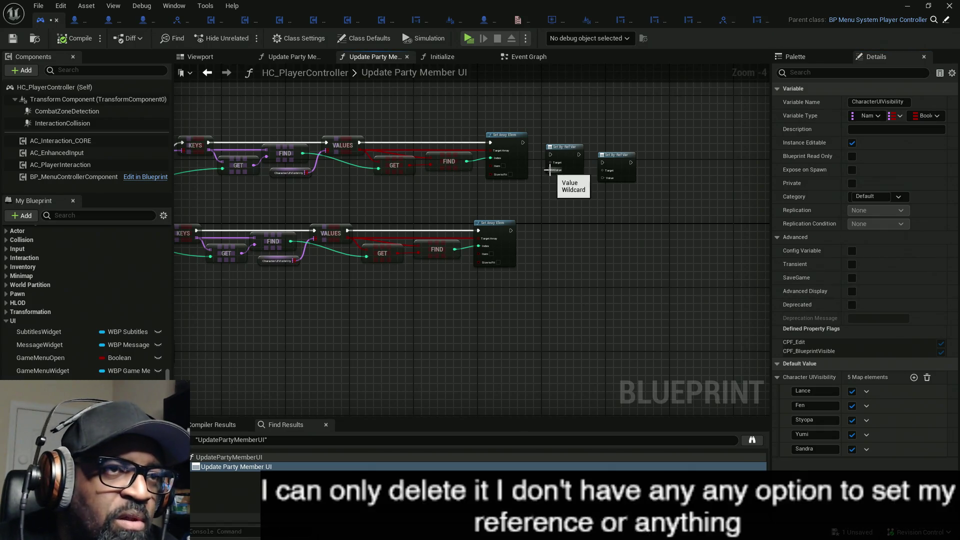
{"action": "mouse_move", "coordinate": [388, 113]}
{"action": "left_mouse_down"}
{"action": "mouse_move", "coordinate": [523, 115]}
{"action": "mouse_move", "coordinate": [355, 107]}
{"action": "left_mouse_up"}
Try wiring GET's Boolean into a Set By-Ref Var target, undo it, and test-play the level.
{"action": "left_click_drag", "start_coordinate": [534, 107], "coordinate": [528, 255]}
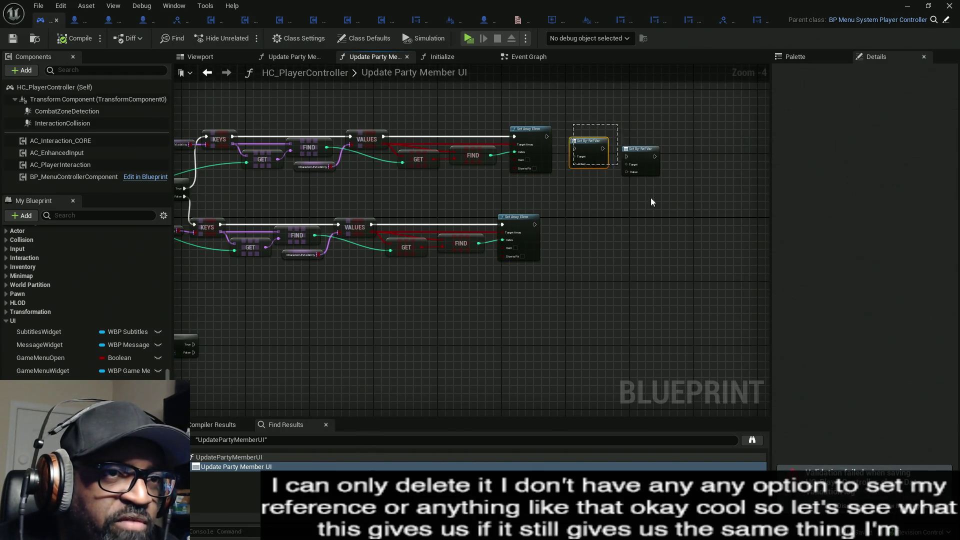
{"action": "left_click_drag", "start_coordinate": [650, 197], "coordinate": [568, 135]}
{"action": "scroll", "coordinate": [585, 158], "scroll_direction": "up", "scroll_amount": 4}
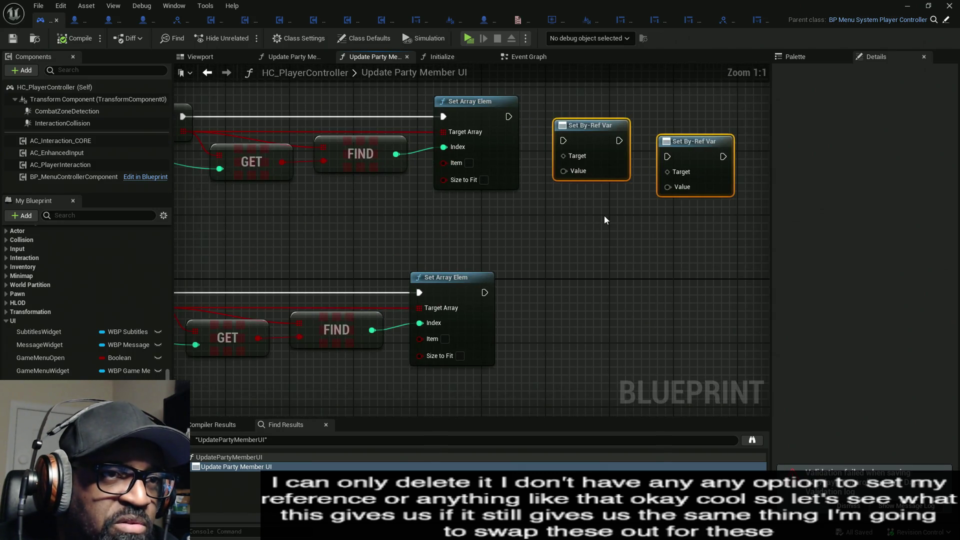
{"action": "left_click_drag", "start_coordinate": [496, 207], "coordinate": [530, 170]}
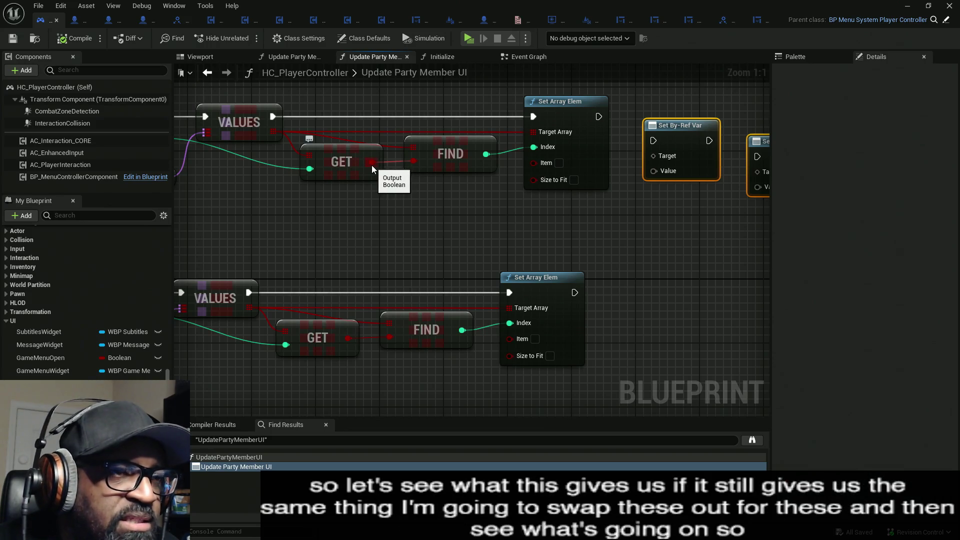
{"action": "left_click_drag", "start_coordinate": [371, 165], "coordinate": [659, 157]}
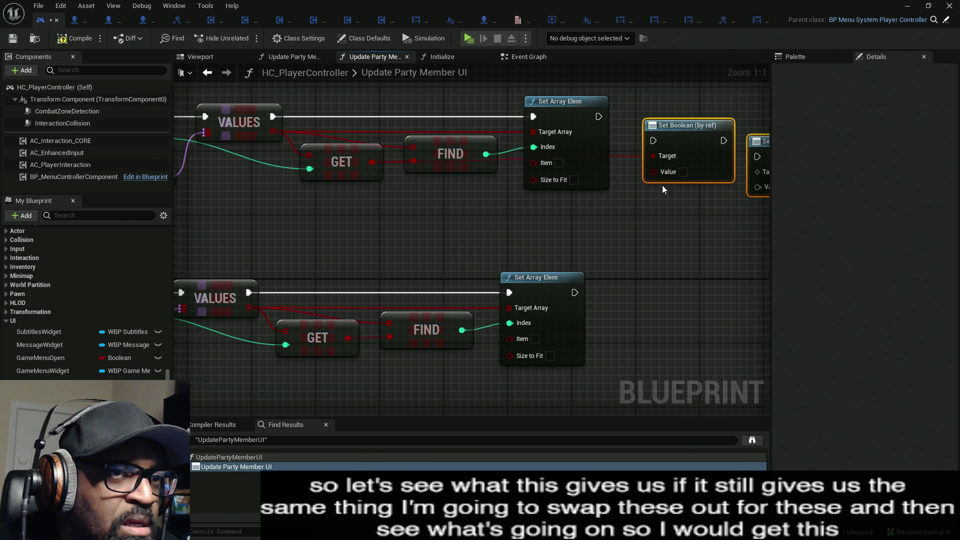
{"action": "left_click", "coordinate": [653, 155], "text": "alt"}
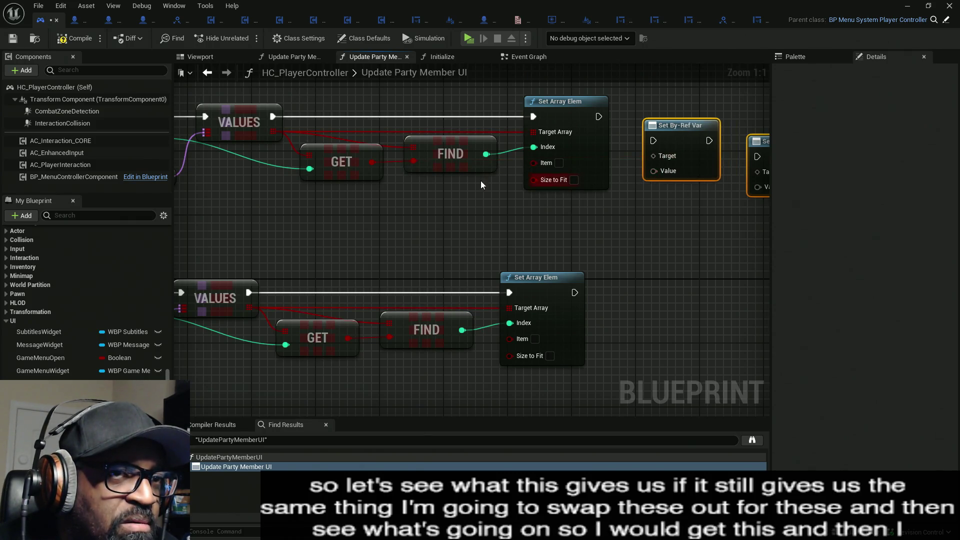
{"action": "left_click", "coordinate": [468, 38]}
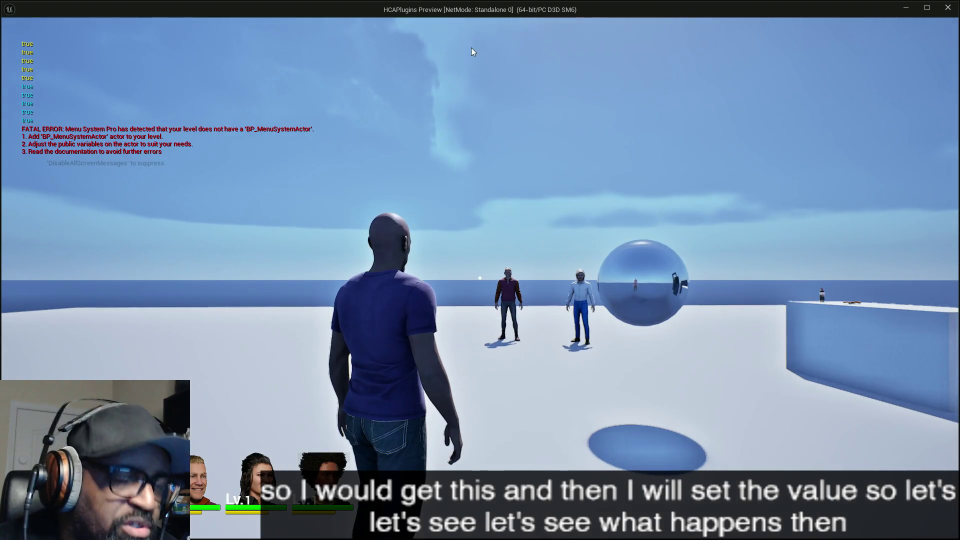
{"action": "key", "text": "Escape"}
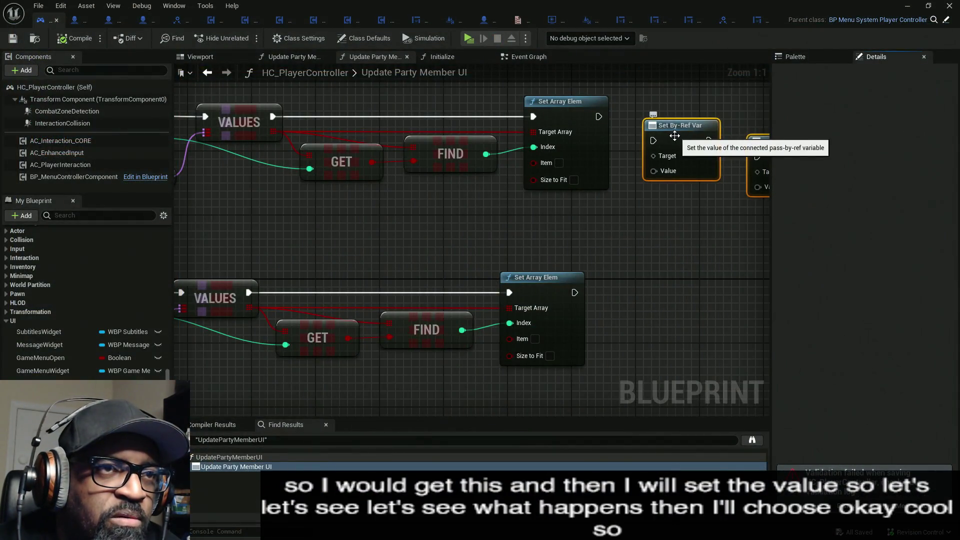
Place a Set Boolean (by ref) node on each chain, route each VALUES execution into it, then compile and save.
{"action": "mouse_move", "coordinate": [670, 131]}
{"action": "left_mouse_down"}
{"action": "mouse_move", "coordinate": [690, 164]}
{"action": "mouse_move", "coordinate": [650, 123]}
{"action": "mouse_move", "coordinate": [586, 93]}
{"action": "left_mouse_up"}
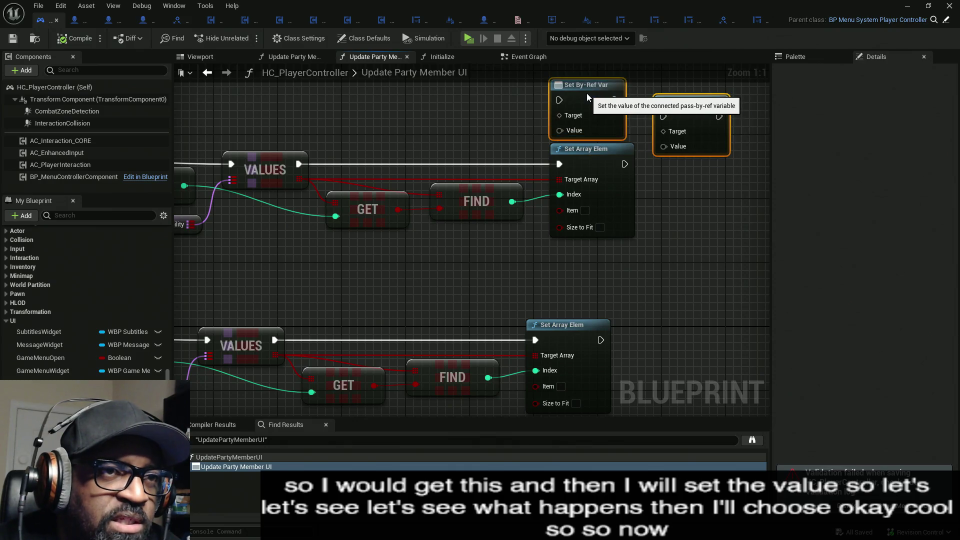
{"action": "left_click_drag", "start_coordinate": [663, 140], "coordinate": [644, 251]}
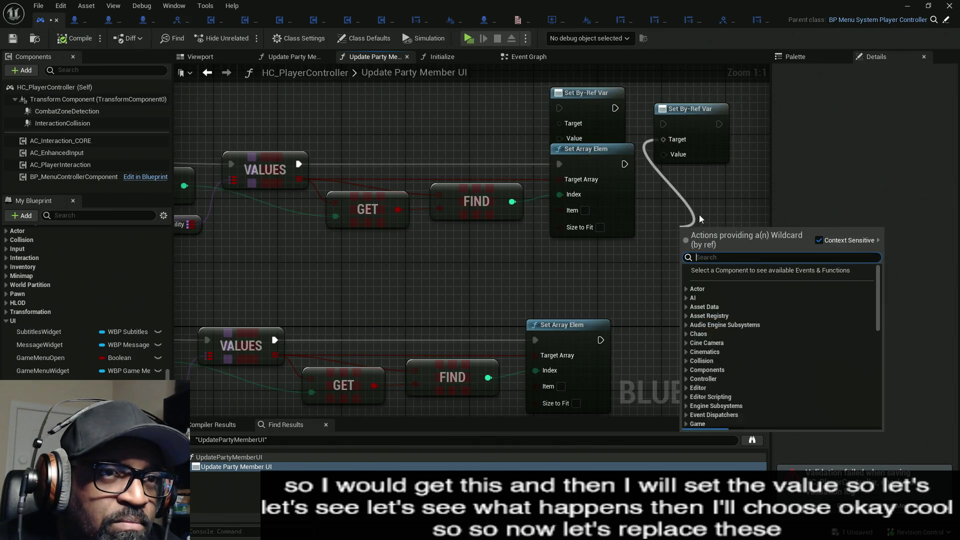
{"action": "key", "text": "Escape"}
{"action": "mouse_move", "coordinate": [696, 138]}
{"action": "left_mouse_down"}
{"action": "mouse_move", "coordinate": [620, 278]}
{"action": "mouse_move", "coordinate": [590, 290]}
{"action": "left_mouse_up"}
{"action": "mouse_move", "coordinate": [559, 164]}
{"action": "left_mouse_down"}
{"action": "mouse_move", "coordinate": [560, 108]}
{"action": "mouse_move", "coordinate": [387, 218]}
{"action": "mouse_move", "coordinate": [395, 211]}
{"action": "left_mouse_up"}
{"action": "left_click_drag", "start_coordinate": [590, 173], "coordinate": [590, 181]}
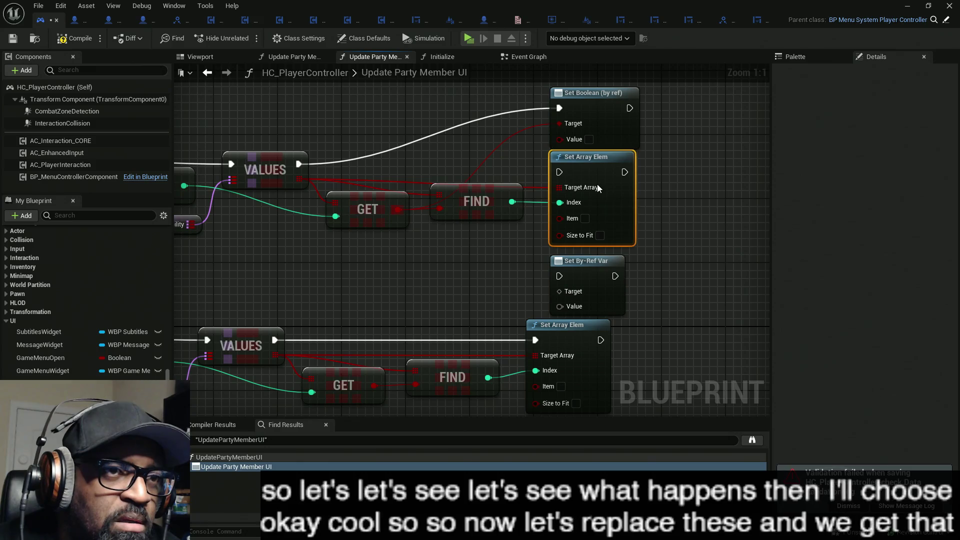
{"action": "mouse_move", "coordinate": [526, 248]}
{"action": "left_mouse_down"}
{"action": "mouse_move", "coordinate": [550, 184]}
{"action": "mouse_move", "coordinate": [538, 215]}
{"action": "mouse_move", "coordinate": [356, 287]}
{"action": "mouse_move", "coordinate": [365, 294]}
{"action": "left_mouse_up"}
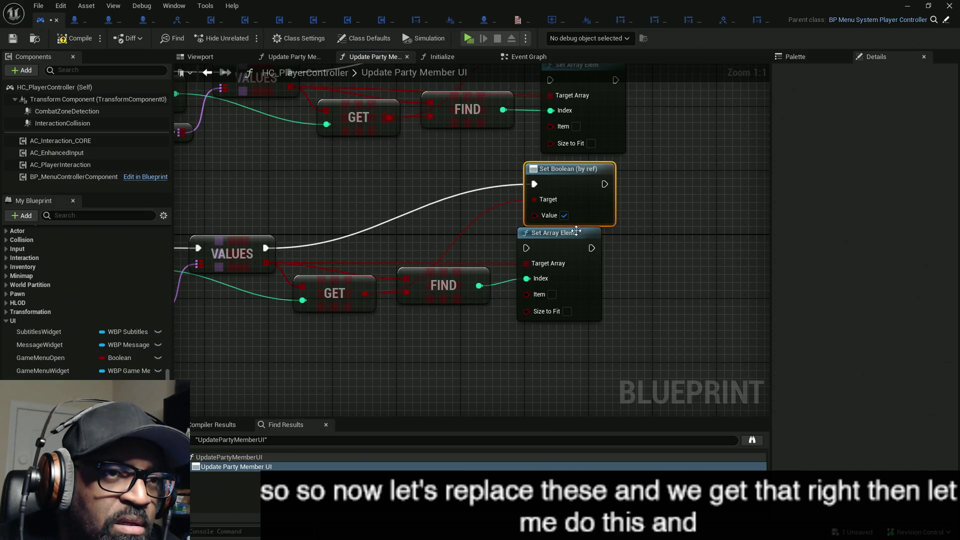
{"action": "left_click_drag", "start_coordinate": [534, 233], "coordinate": [534, 249]}
{"action": "mouse_move", "coordinate": [585, 180]}
{"action": "left_mouse_down"}
{"action": "mouse_move", "coordinate": [587, 196]}
{"action": "mouse_move", "coordinate": [636, 252]}
{"action": "left_mouse_up"}
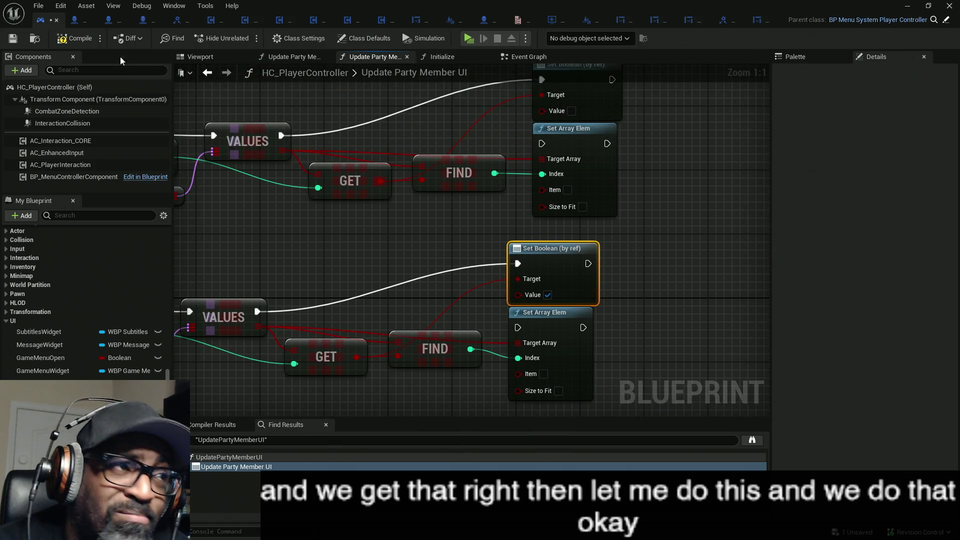
{"action": "key", "text": "ctrl+s"}
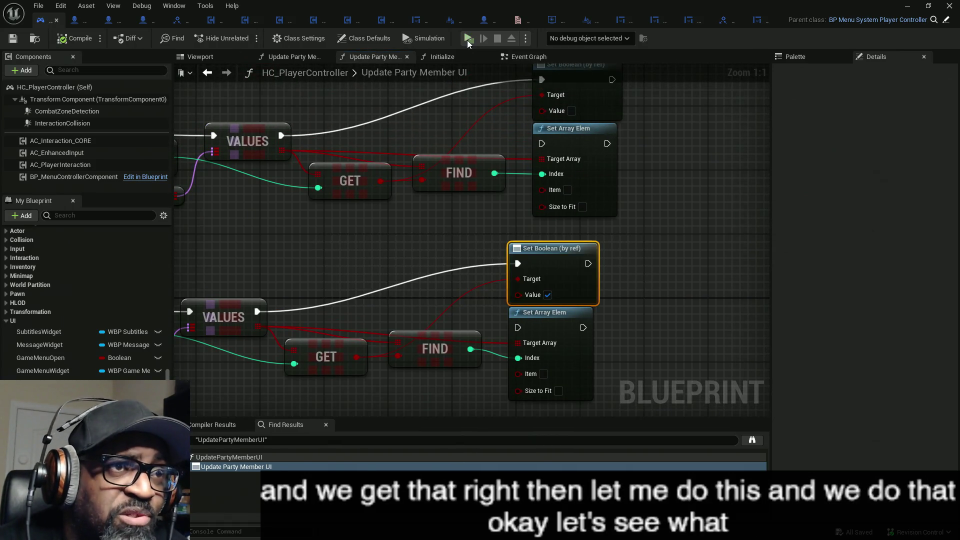
Test-run the level with Alt+P, then switch to the browser's map-element forum thread.
{"action": "key", "text": "alt+p"}
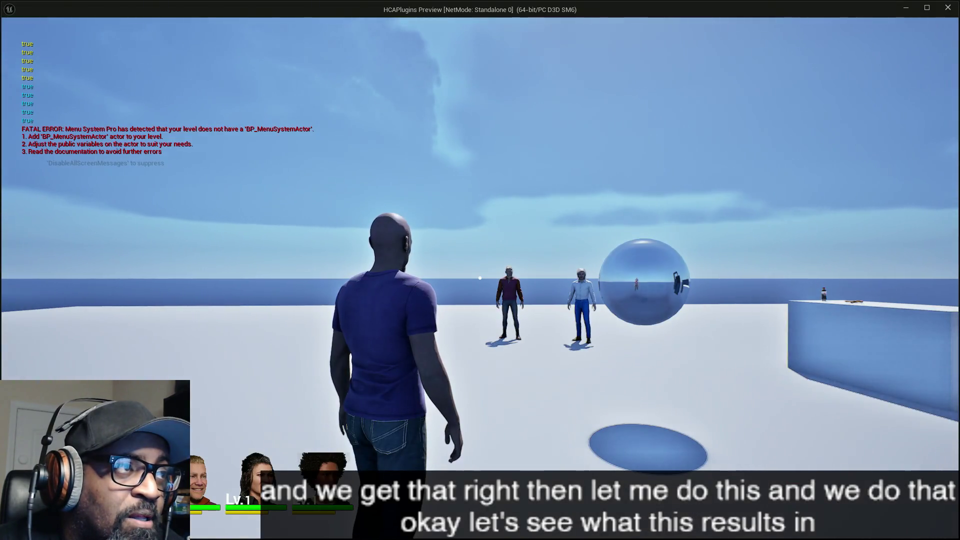
{"action": "key", "text": "Escape"}
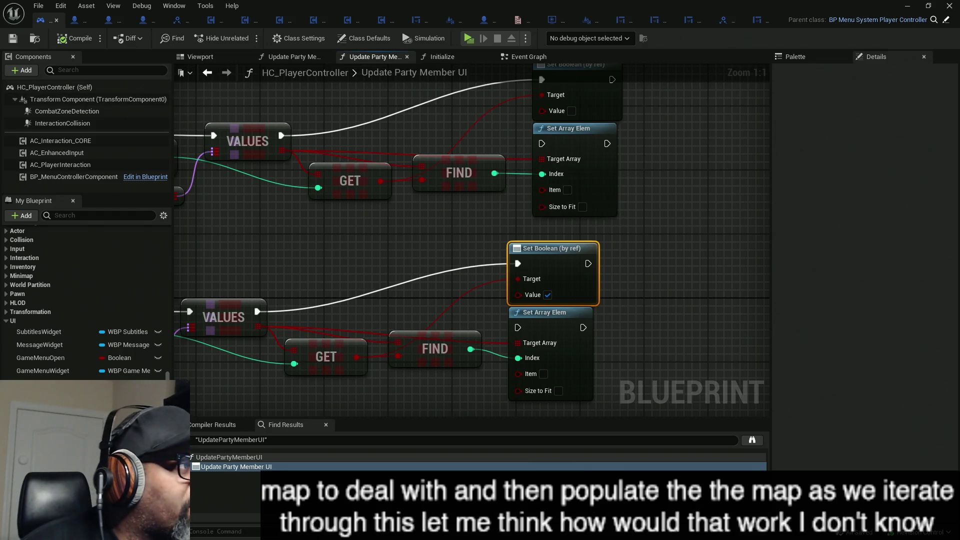
{"action": "key", "text": "alt+Tab"}
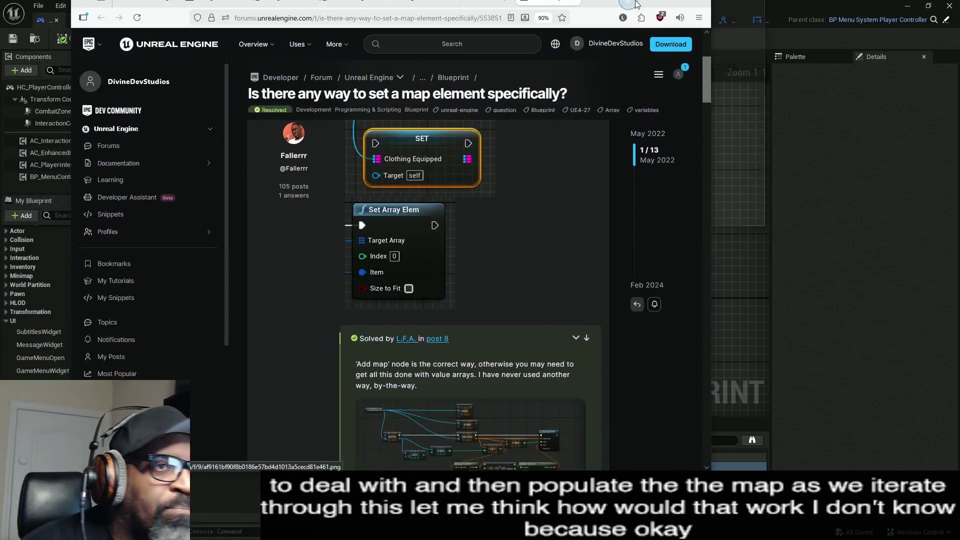
Scroll through the replies in the 'Is there any way to set a map element specifically?' thread.
{"action": "scroll", "coordinate": [598, 245], "scroll_direction": "down", "scroll_amount": 1}
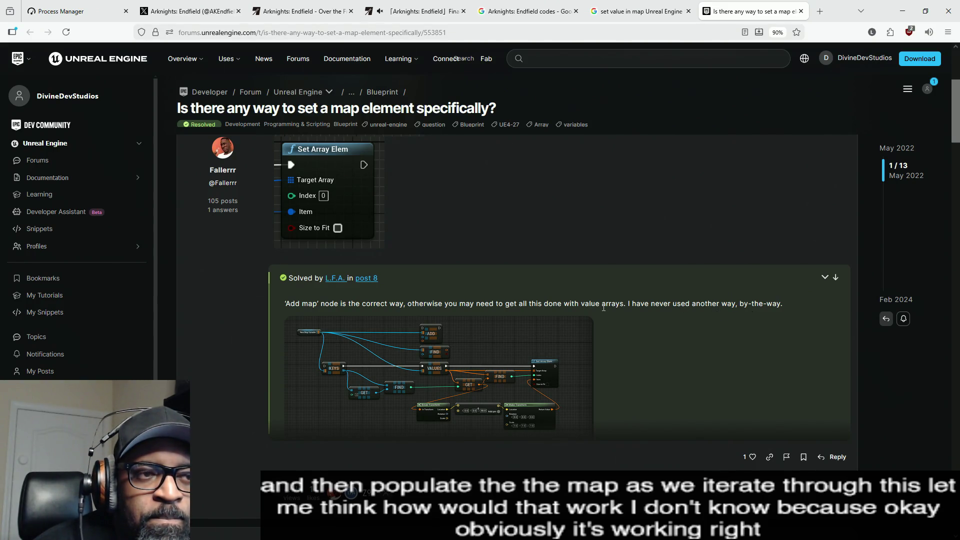
{"action": "scroll", "coordinate": [606, 298], "scroll_direction": "up", "scroll_amount": 5}
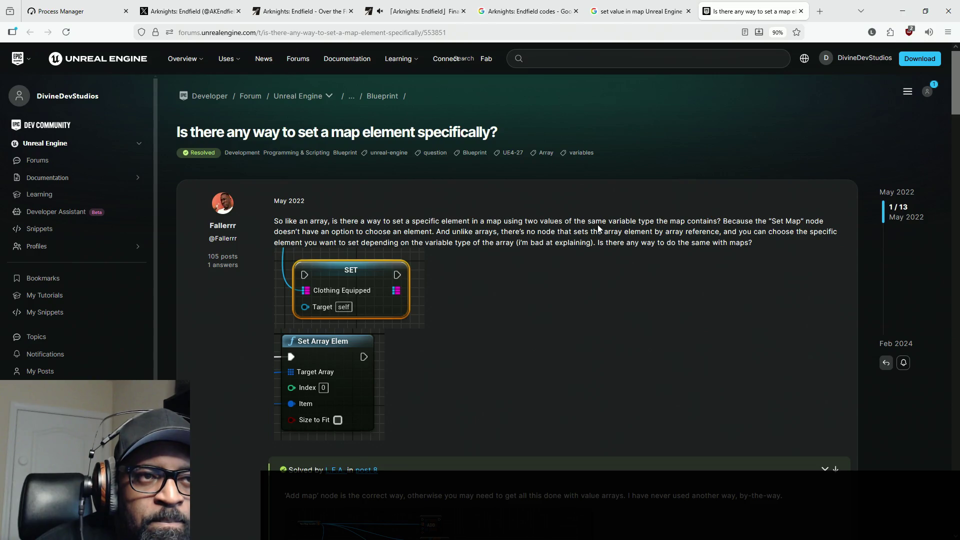
{"action": "scroll", "coordinate": [600, 266], "scroll_direction": "down", "scroll_amount": 10}
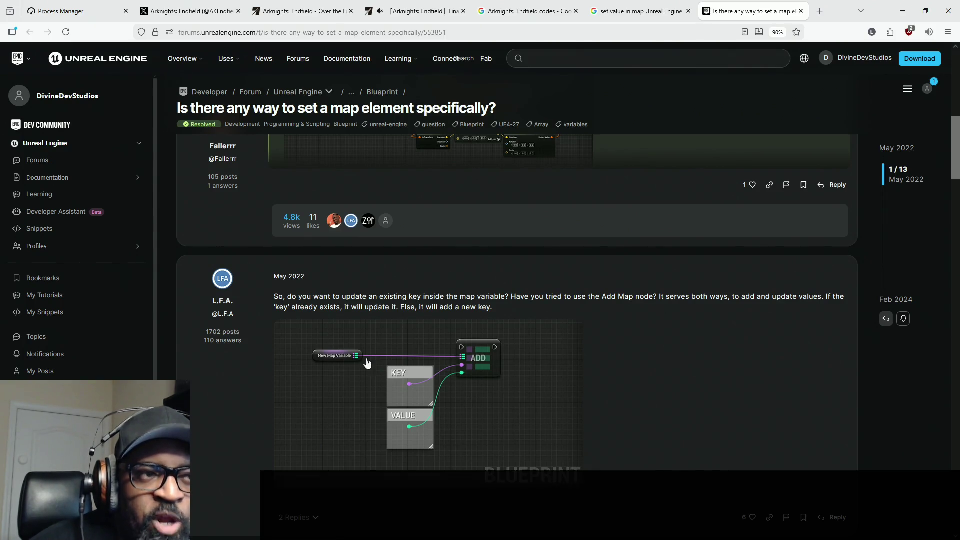
{"action": "scroll", "coordinate": [617, 294], "scroll_direction": "down", "scroll_amount": 4}
{"action": "scroll", "coordinate": [618, 288], "scroll_direction": "down", "scroll_amount": 1}
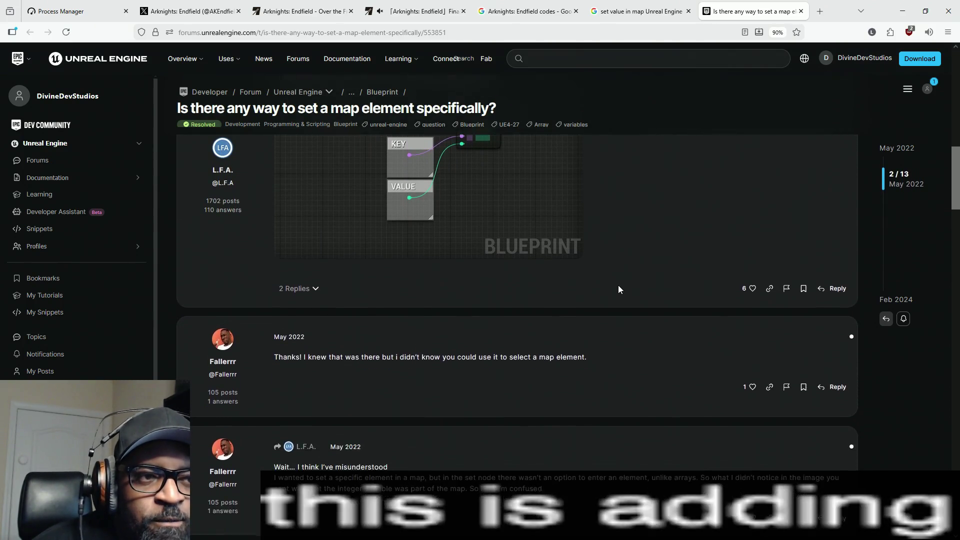
{"action": "scroll", "coordinate": [480, 393], "scroll_direction": "down", "scroll_amount": 1}
{"action": "scroll", "coordinate": [478, 395], "scroll_direction": "down", "scroll_amount": 8}
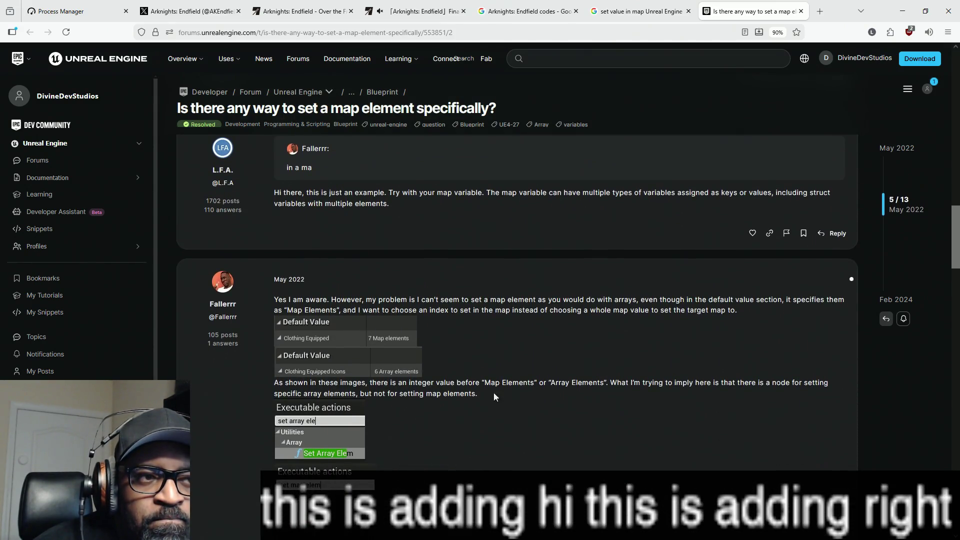
{"action": "scroll", "coordinate": [518, 393], "scroll_direction": "down", "scroll_amount": 3}
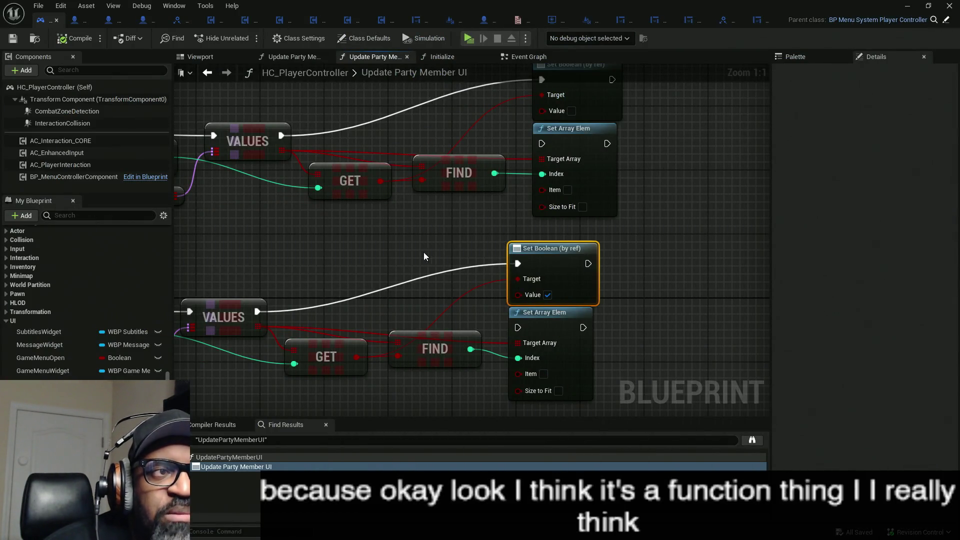
Add a Print String node beside the Set Boolean nodes in Update Party Member UI.
{"action": "scroll", "coordinate": [424, 252], "scroll_direction": "down", "scroll_amount": 3}
{"action": "scroll", "coordinate": [568, 213], "scroll_direction": "down", "scroll_amount": 1}
{"action": "scroll", "coordinate": [515, 206], "scroll_direction": "down", "scroll_amount": 1}
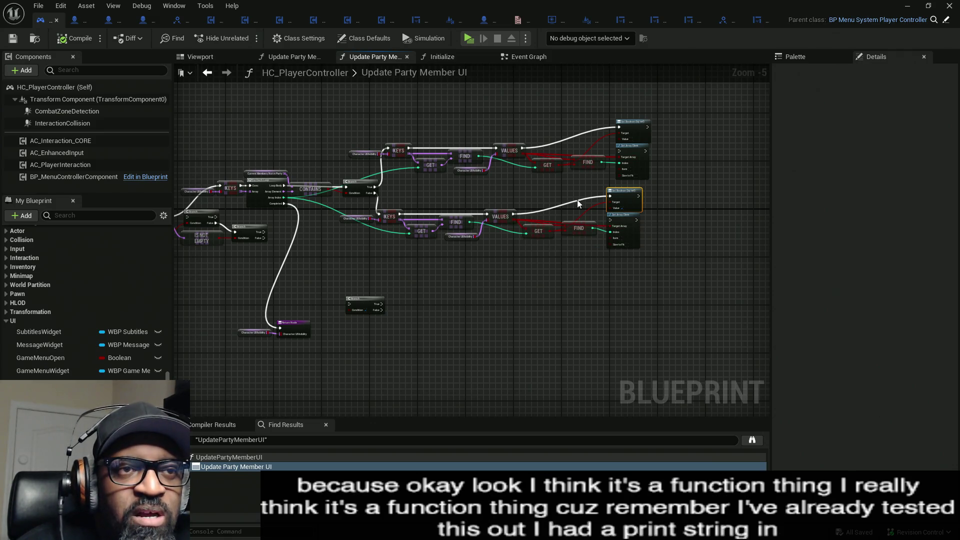
{"action": "mouse_move", "coordinate": [677, 148]}
{"action": "left_mouse_down"}
{"action": "mouse_move", "coordinate": [563, 125]}
{"action": "mouse_move", "coordinate": [520, 182]}
{"action": "mouse_move", "coordinate": [509, 252]}
{"action": "left_mouse_up"}
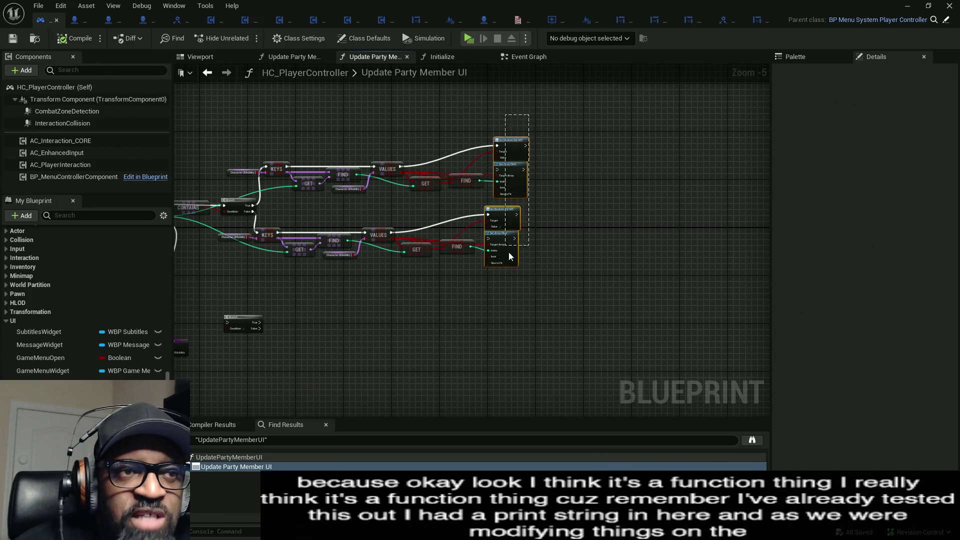
{"action": "right_click", "coordinate": [572, 212]}
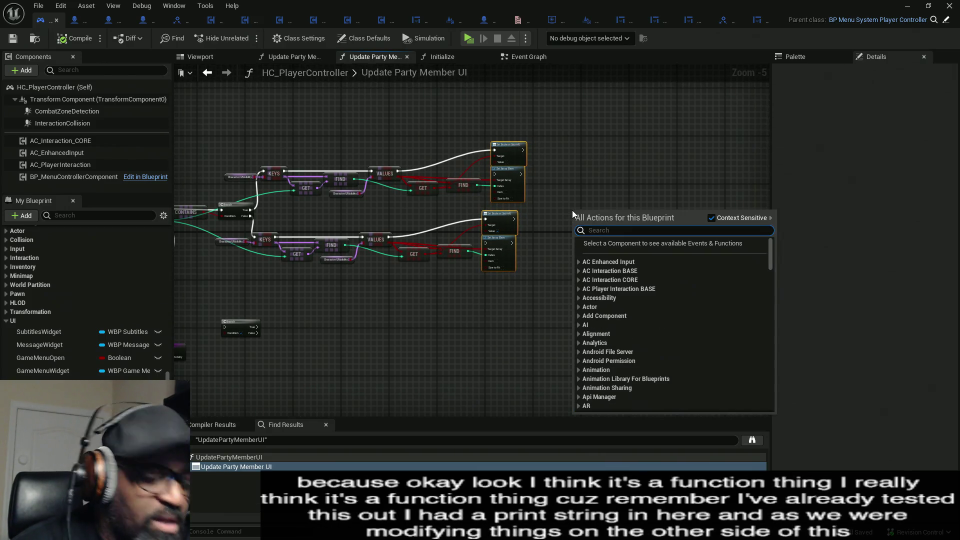
{"action": "type", "text": "print"}
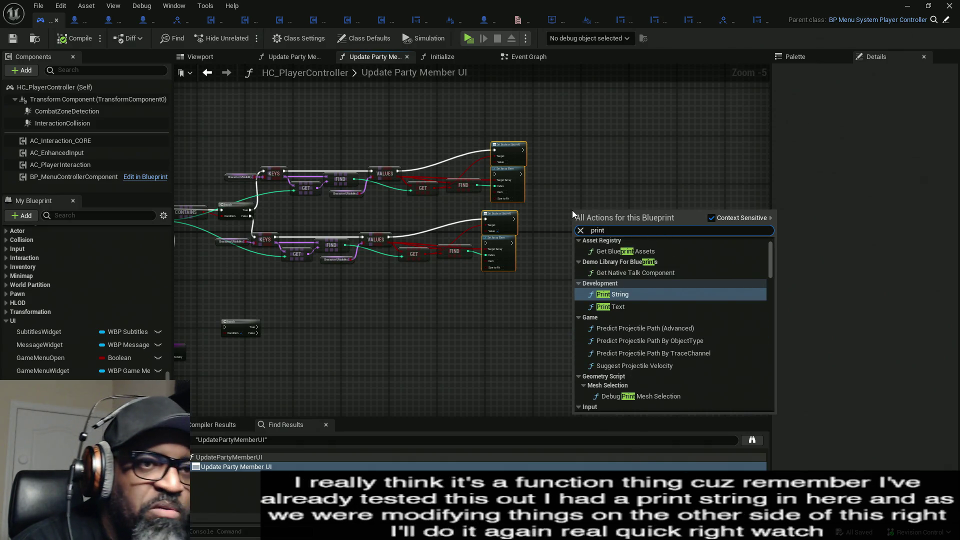
{"action": "key", "text": "Return"}
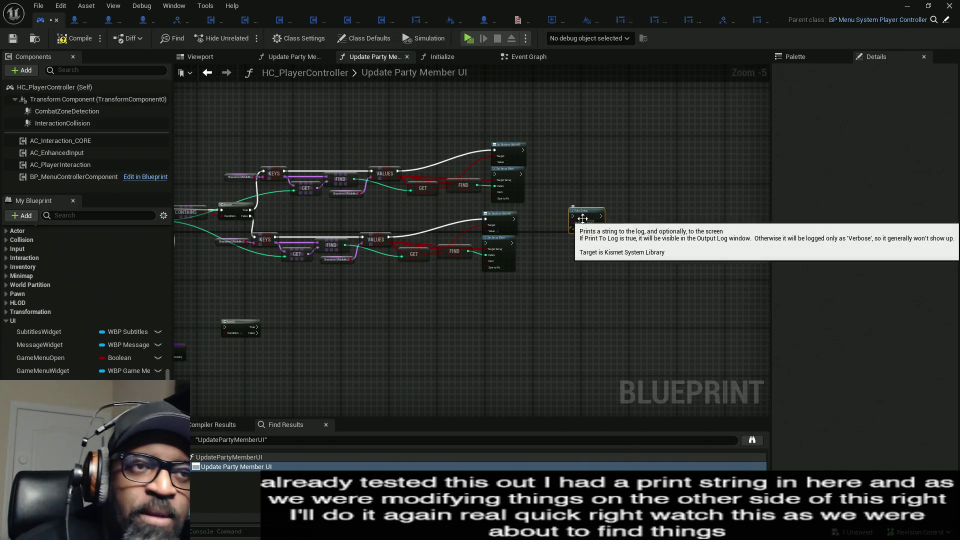
{"action": "left_click", "coordinate": [587, 230]}
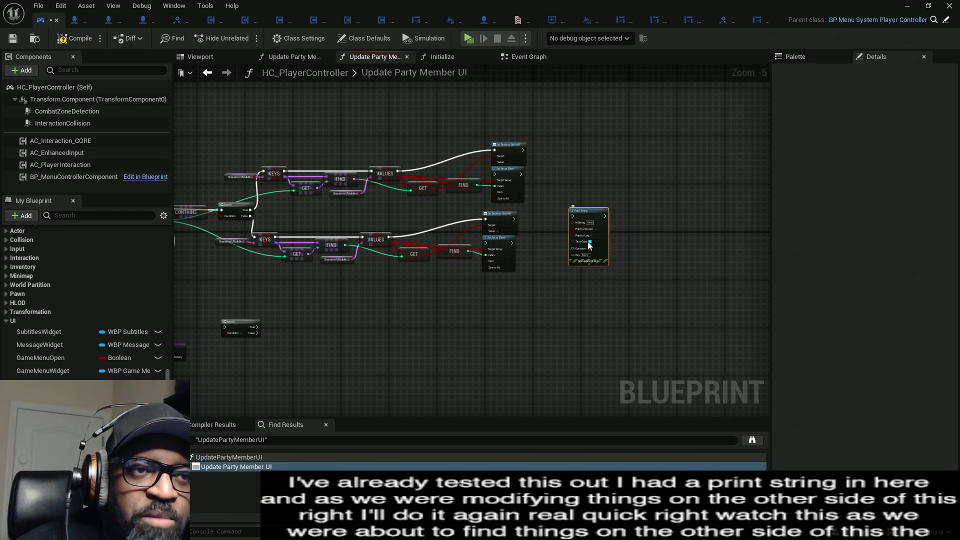
{"action": "scroll", "coordinate": [495, 279], "scroll_direction": "down", "scroll_amount": 3}
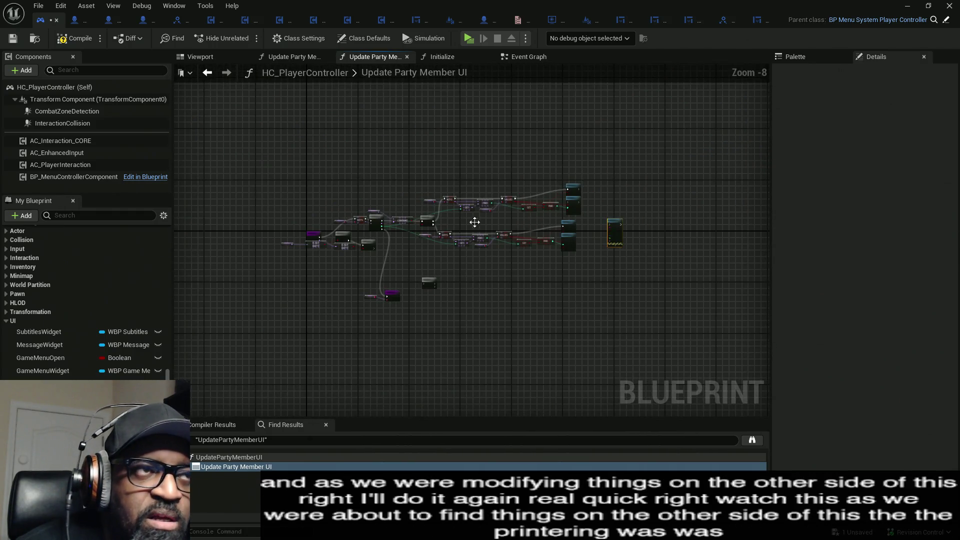
In the Event Graph, wire SET straight to Update Party Members, bypassing the KEYS loop.
{"action": "left_click", "coordinate": [528, 57]}
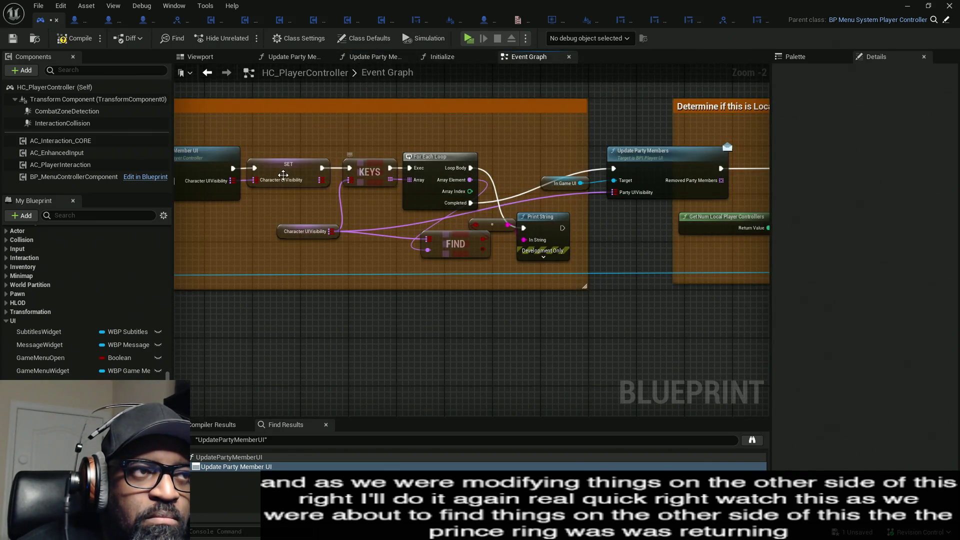
{"action": "mouse_move", "coordinate": [320, 168]}
{"action": "left_mouse_down"}
{"action": "mouse_move", "coordinate": [350, 178]}
{"action": "mouse_move", "coordinate": [620, 153]}
{"action": "mouse_move", "coordinate": [608, 183]}
{"action": "left_mouse_up"}
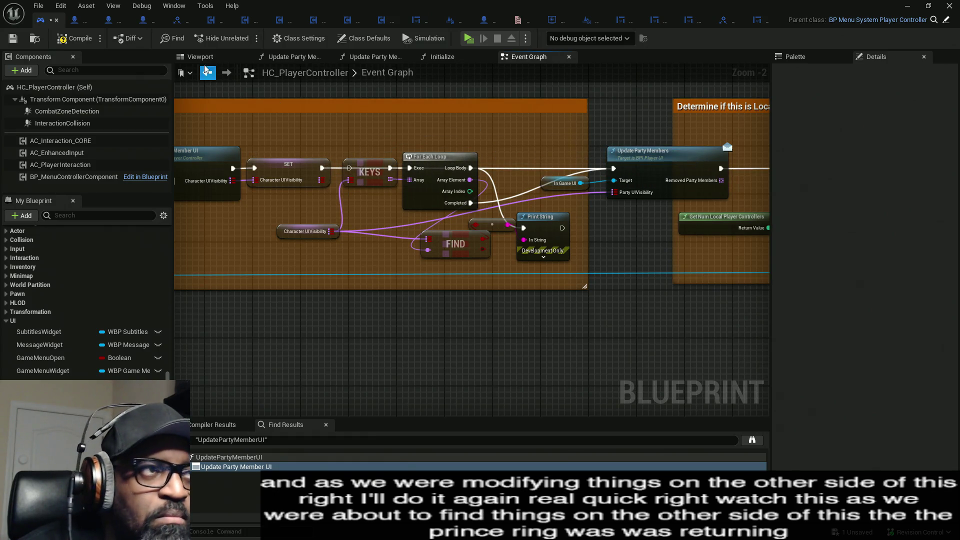
{"action": "left_click", "coordinate": [374, 57]}
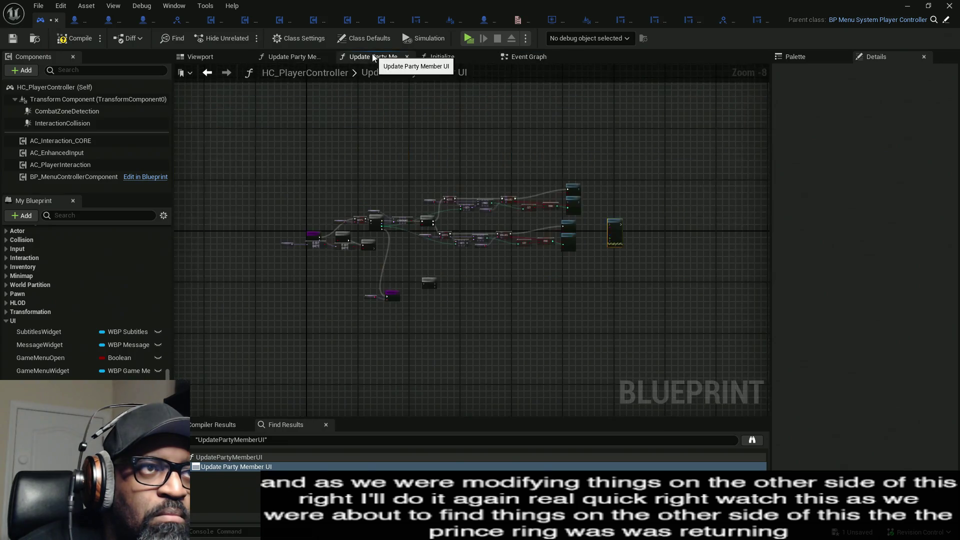
Connect both the upper and lower Set Boolean exec outputs to the Print String.
{"action": "scroll", "coordinate": [564, 236], "scroll_direction": "up", "scroll_amount": 5}
{"action": "mouse_move", "coordinate": [578, 253]}
{"action": "left_mouse_down"}
{"action": "mouse_move", "coordinate": [555, 196]}
{"action": "mouse_move", "coordinate": [490, 136]}
{"action": "left_mouse_up"}
{"action": "left_click_drag", "start_coordinate": [469, 258], "coordinate": [579, 254]}
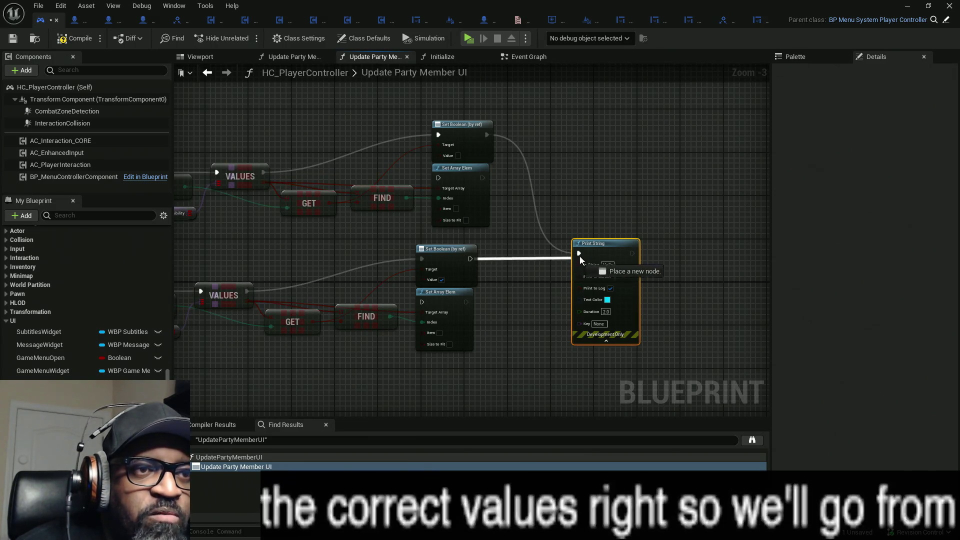
Set the Print String text colour to yellow and duplicate it for a second Print String.
{"action": "mouse_move", "coordinate": [467, 270]}
{"action": "left_mouse_down"}
{"action": "mouse_move", "coordinate": [569, 194]}
{"action": "mouse_move", "coordinate": [547, 215]}
{"action": "mouse_move", "coordinate": [586, 233]}
{"action": "mouse_move", "coordinate": [658, 216]}
{"action": "left_mouse_up"}
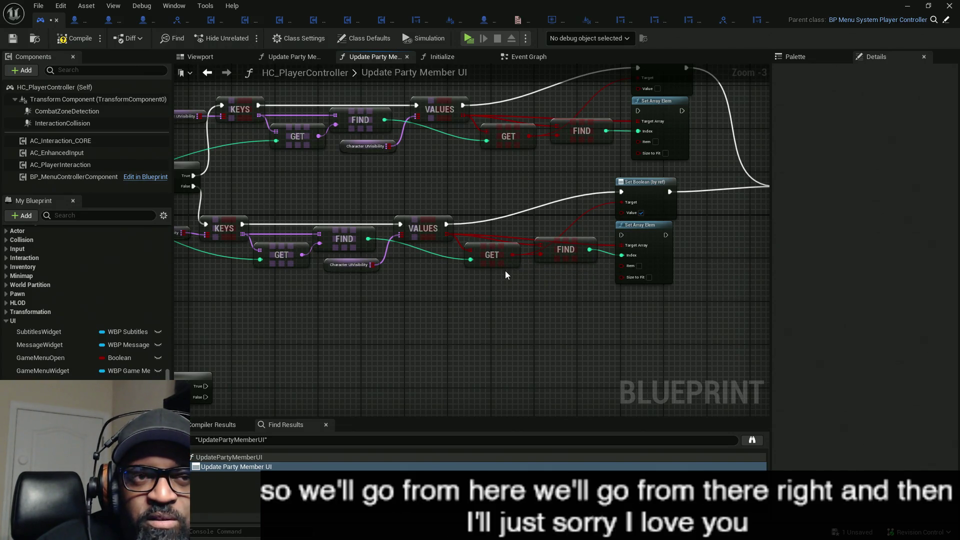
{"action": "mouse_move", "coordinate": [505, 274]}
{"action": "left_mouse_down"}
{"action": "mouse_move", "coordinate": [587, 251]}
{"action": "mouse_move", "coordinate": [722, 234]}
{"action": "mouse_move", "coordinate": [582, 234]}
{"action": "mouse_move", "coordinate": [636, 98]}
{"action": "mouse_move", "coordinate": [631, 114]}
{"action": "left_mouse_up"}
{"action": "left_click", "coordinate": [642, 157]}
{"action": "mouse_move", "coordinate": [702, 284]}
{"action": "left_mouse_down"}
{"action": "mouse_move", "coordinate": [758, 300]}
{"action": "mouse_move", "coordinate": [770, 328]}
{"action": "left_mouse_up"}
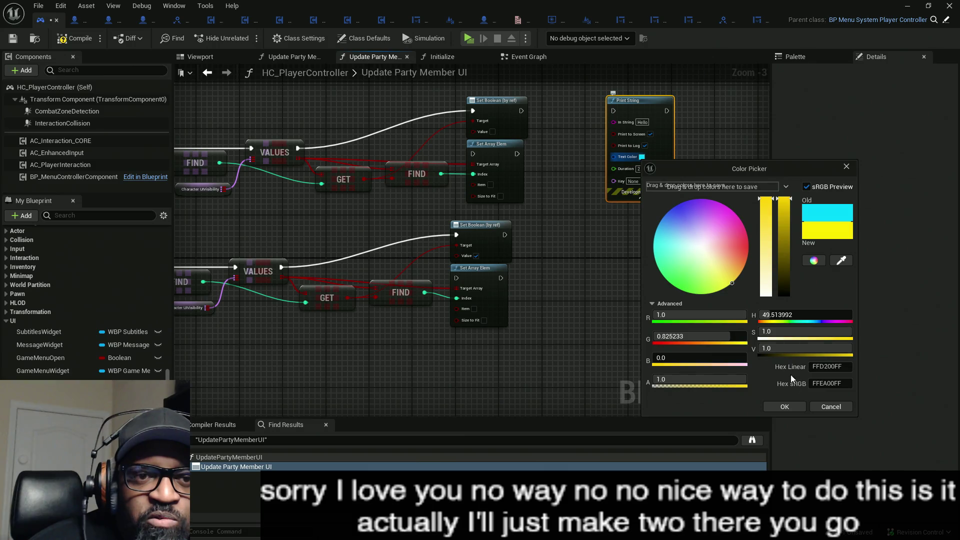
{"action": "left_click", "coordinate": [784, 406]}
{"action": "key", "text": "ctrl+c"}
{"action": "key", "text": "ctrl+v"}
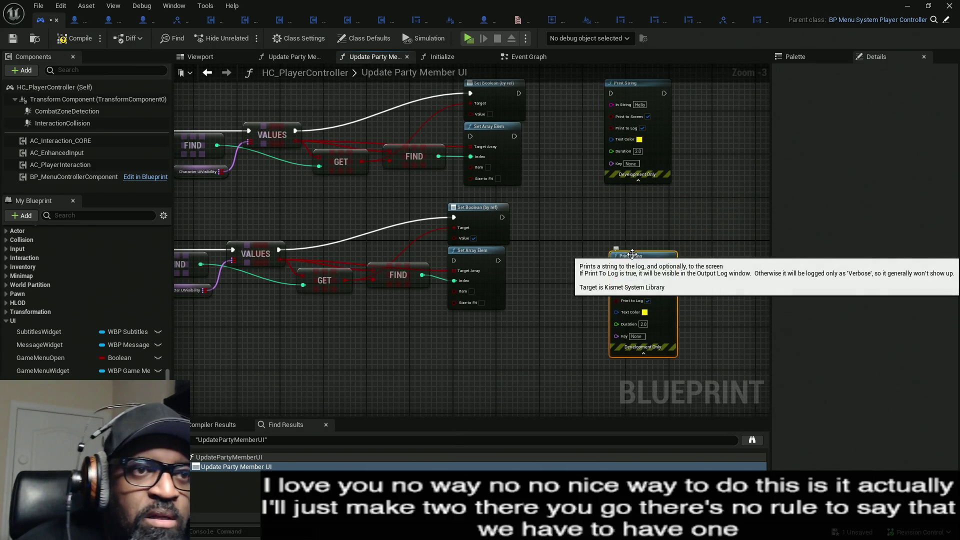
{"action": "left_click_drag", "start_coordinate": [632, 254], "coordinate": [632, 237]}
Wire each Set Boolean's exec and value, via bool-to-string, into its own Print String, then compile.
{"action": "mouse_move", "coordinate": [515, 137]}
{"action": "left_mouse_down"}
{"action": "mouse_move", "coordinate": [608, 136]}
{"action": "mouse_move", "coordinate": [360, 206]}
{"action": "left_mouse_up"}
{"action": "mouse_move", "coordinate": [616, 293]}
{"action": "left_mouse_down"}
{"action": "mouse_move", "coordinate": [489, 311]}
{"action": "mouse_move", "coordinate": [504, 268]}
{"action": "mouse_move", "coordinate": [496, 274]}
{"action": "left_mouse_up"}
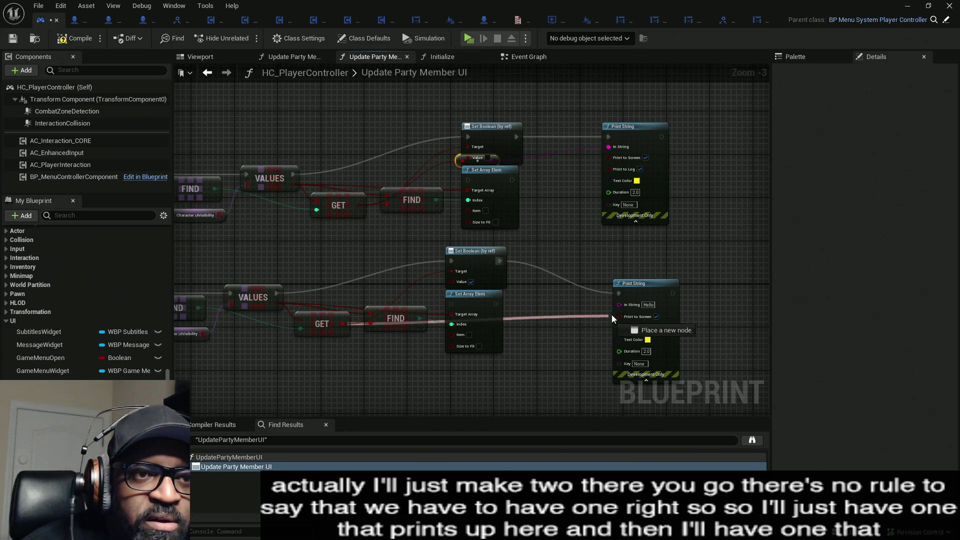
{"action": "mouse_move", "coordinate": [620, 305]}
{"action": "left_mouse_down"}
{"action": "mouse_move", "coordinate": [455, 302]}
{"action": "mouse_move", "coordinate": [571, 315]}
{"action": "left_mouse_up"}
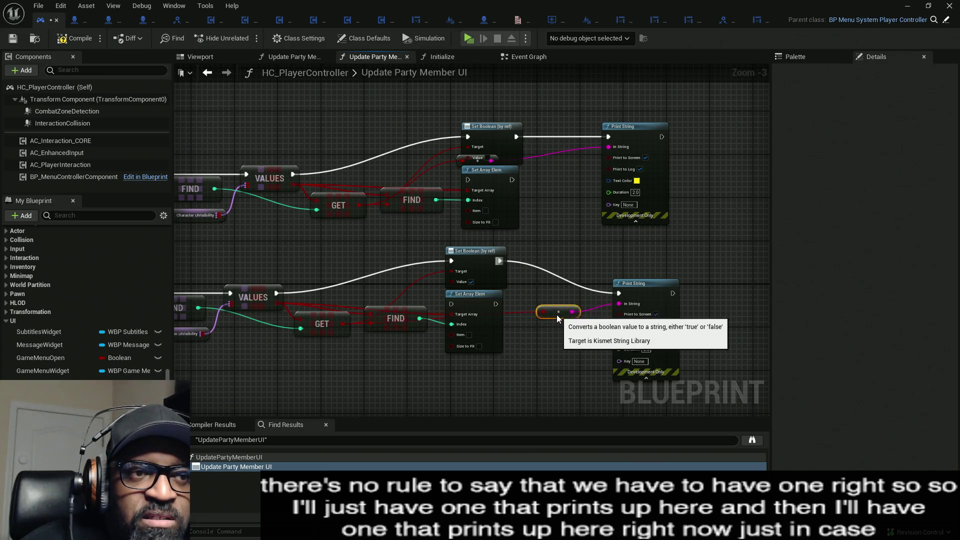
{"action": "left_click_drag", "start_coordinate": [491, 160], "coordinate": [581, 150]}
{"action": "left_click", "coordinate": [615, 190]}
{"action": "left_click_drag", "start_coordinate": [477, 159], "coordinate": [564, 156]}
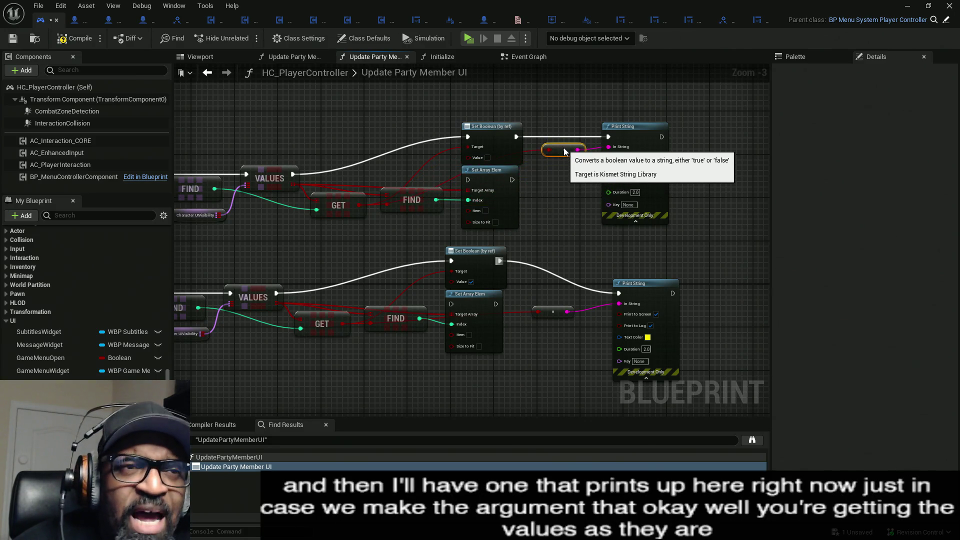
{"action": "left_click_drag", "start_coordinate": [646, 294], "coordinate": [647, 262]}
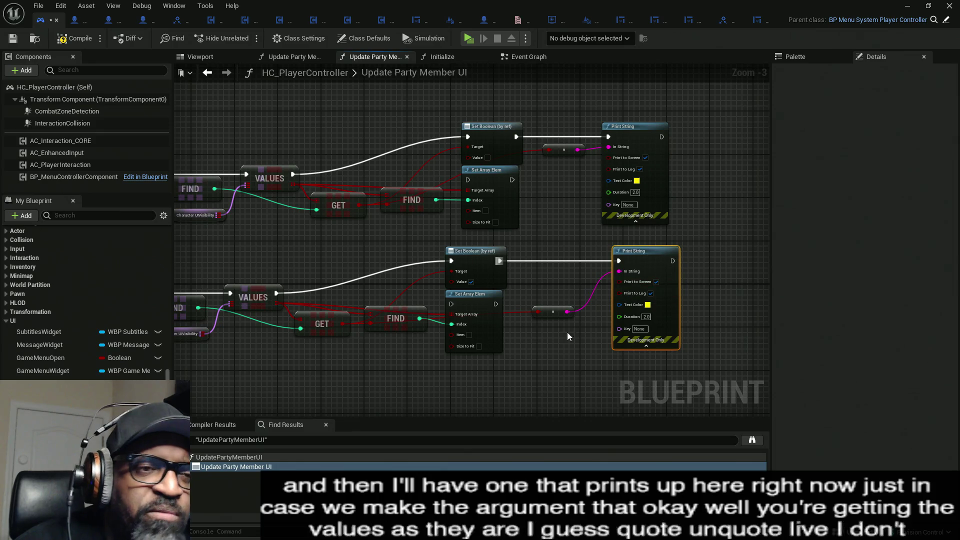
{"action": "left_click_drag", "start_coordinate": [526, 329], "coordinate": [444, 299]}
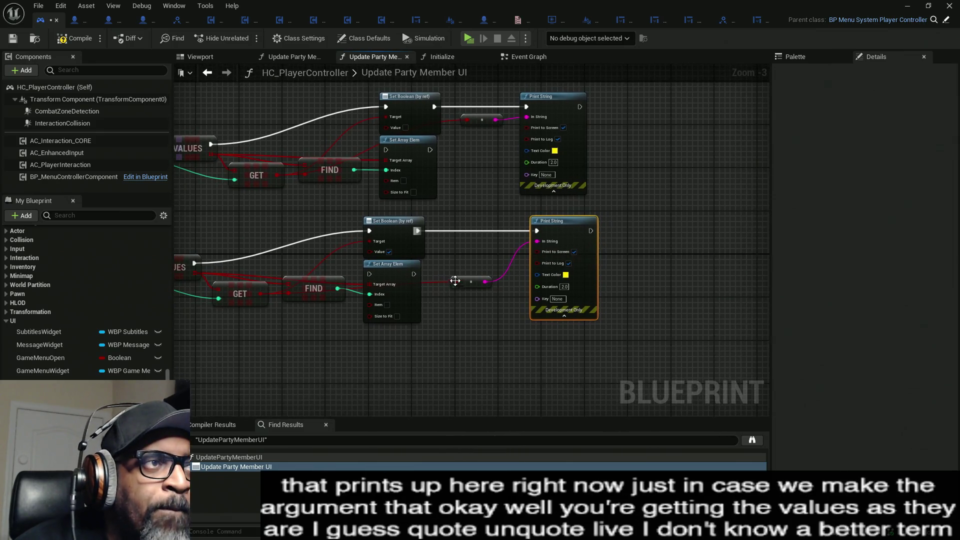
{"action": "left_click", "coordinate": [65, 42]}
Move the Return Node and its input further to the right.
{"action": "scroll", "coordinate": [510, 249], "scroll_direction": "down", "scroll_amount": 4}
{"action": "scroll", "coordinate": [544, 191], "scroll_direction": "up", "scroll_amount": 4}
{"action": "left_click_drag", "start_coordinate": [524, 271], "coordinate": [495, 133]}
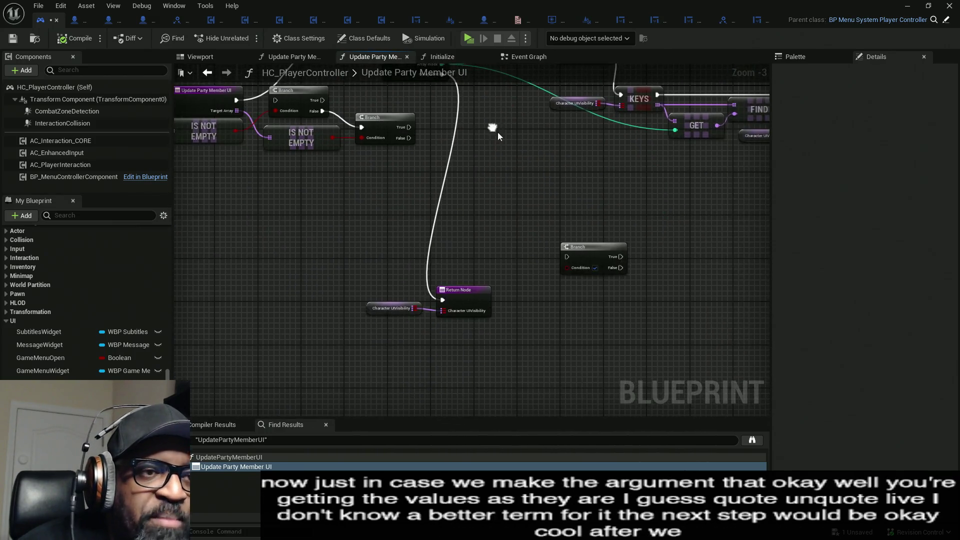
{"action": "mouse_move", "coordinate": [412, 284]}
{"action": "left_mouse_down"}
{"action": "mouse_move", "coordinate": [447, 322]}
{"action": "mouse_move", "coordinate": [585, 291]}
{"action": "left_mouse_up"}
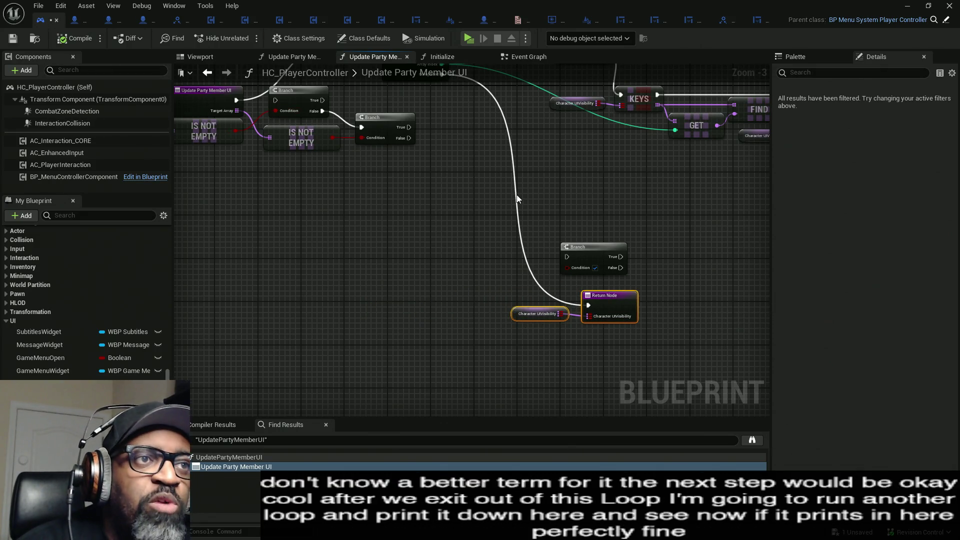
{"action": "scroll", "coordinate": [487, 181], "scroll_direction": "down", "scroll_amount": 5}
{"action": "scroll", "coordinate": [488, 184], "scroll_direction": "up", "scroll_amount": 4}
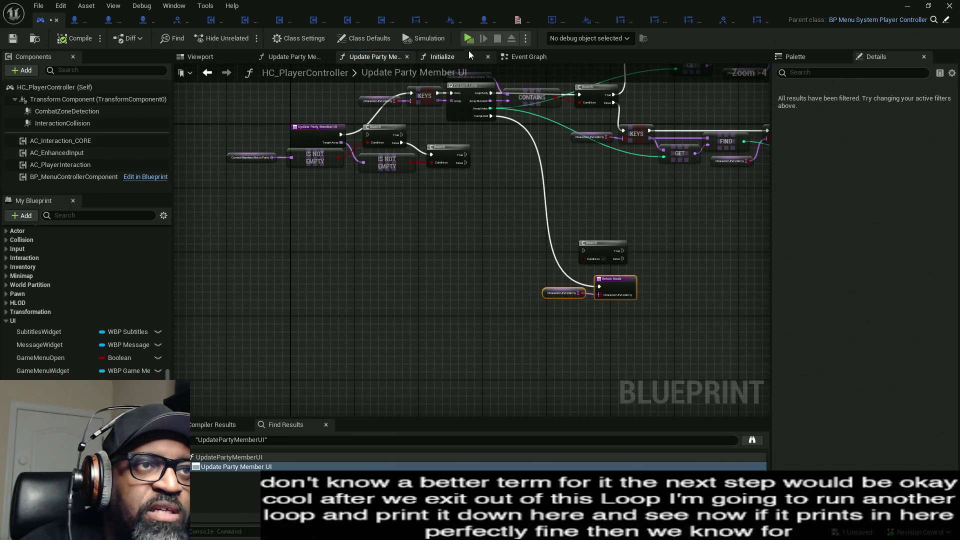
Play-test the level briefly, then stop and return to the loop nodes.
{"action": "left_click", "coordinate": [469, 38]}
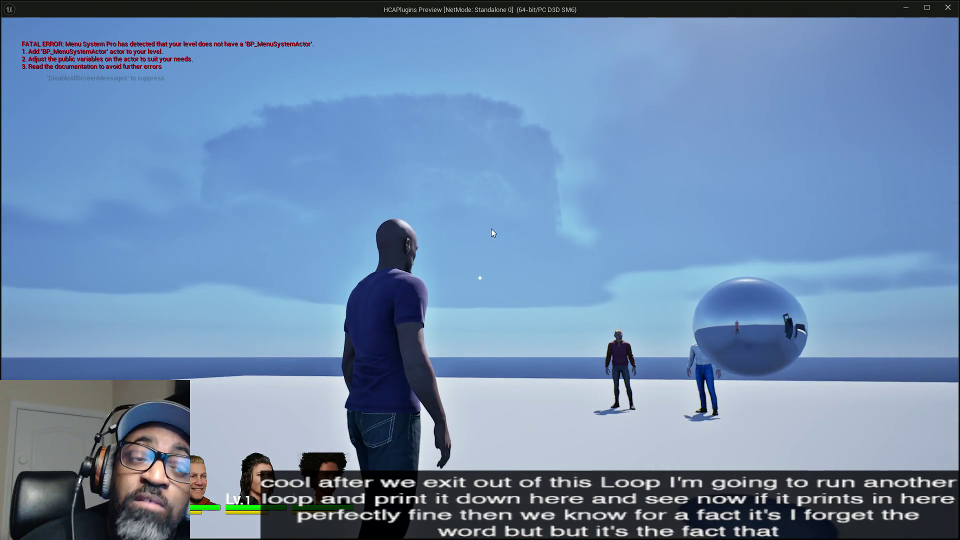
{"action": "key", "text": "Escape"}
{"action": "mouse_move", "coordinate": [564, 204]}
{"action": "left_mouse_down"}
{"action": "mouse_move", "coordinate": [418, 286]}
{"action": "mouse_move", "coordinate": [280, 260]}
{"action": "mouse_move", "coordinate": [634, 209]}
{"action": "left_mouse_up"}
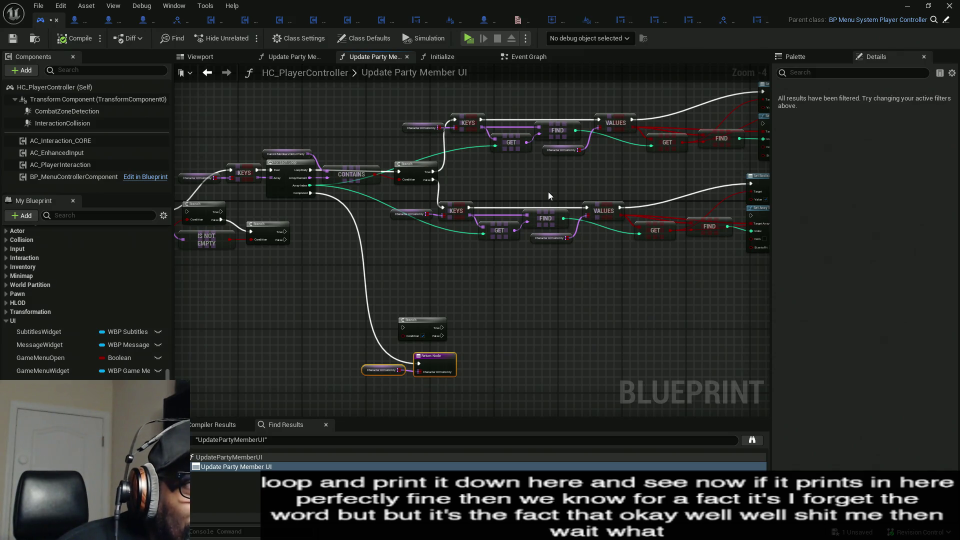
Duplicate the yellow Print String with its conversion node and place it beside CONTAINS.
{"action": "scroll", "coordinate": [548, 191], "scroll_direction": "down", "scroll_amount": 3}
{"action": "mouse_move", "coordinate": [411, 229]}
{"action": "left_mouse_down"}
{"action": "mouse_move", "coordinate": [388, 228]}
{"action": "mouse_move", "coordinate": [487, 203]}
{"action": "left_mouse_up"}
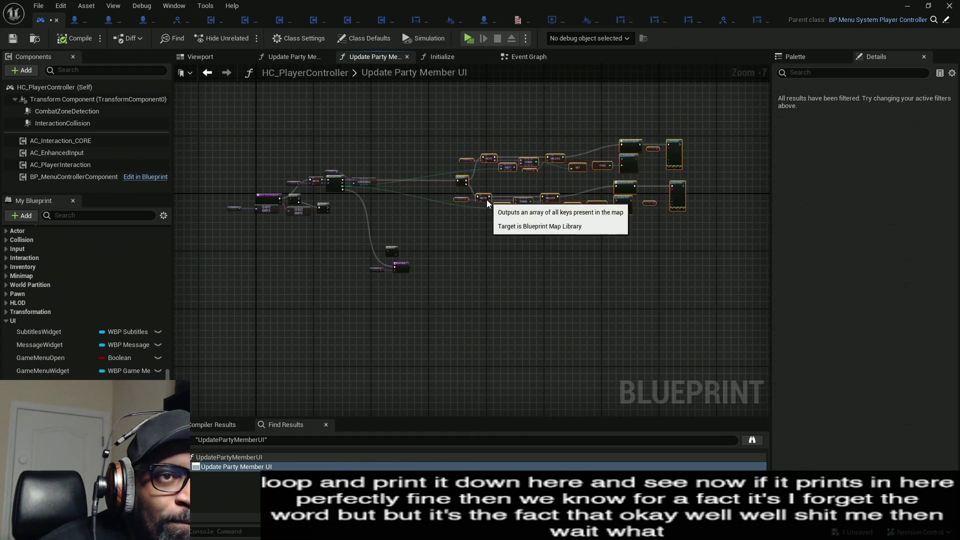
{"action": "mouse_move", "coordinate": [697, 129]}
{"action": "left_mouse_down"}
{"action": "mouse_move", "coordinate": [653, 161]}
{"action": "mouse_move", "coordinate": [660, 172]}
{"action": "left_mouse_up"}
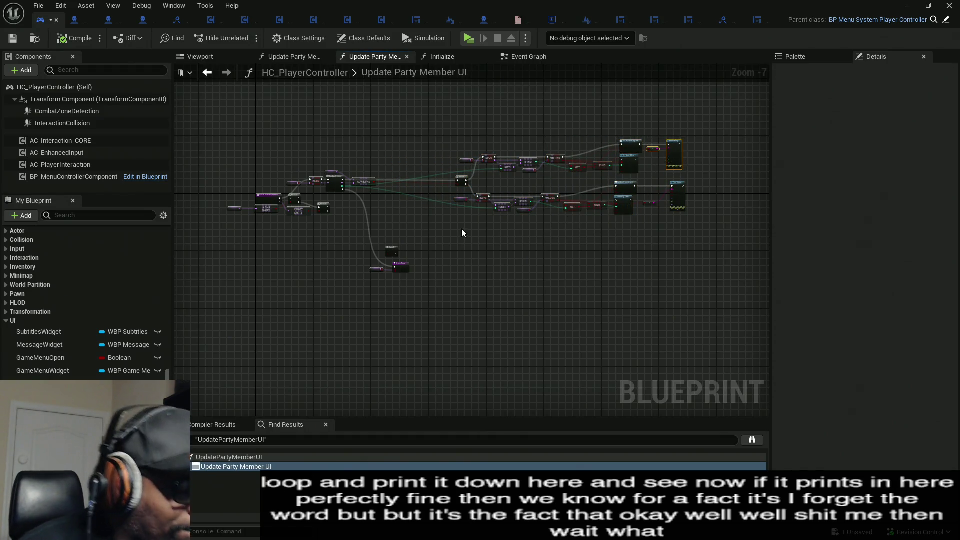
{"action": "key", "text": "ctrl+c"}
{"action": "key", "text": "ctrl+v"}
{"action": "scroll", "coordinate": [400, 214], "scroll_direction": "up", "scroll_amount": 5}
{"action": "left_click_drag", "start_coordinate": [465, 260], "coordinate": [452, 138]}
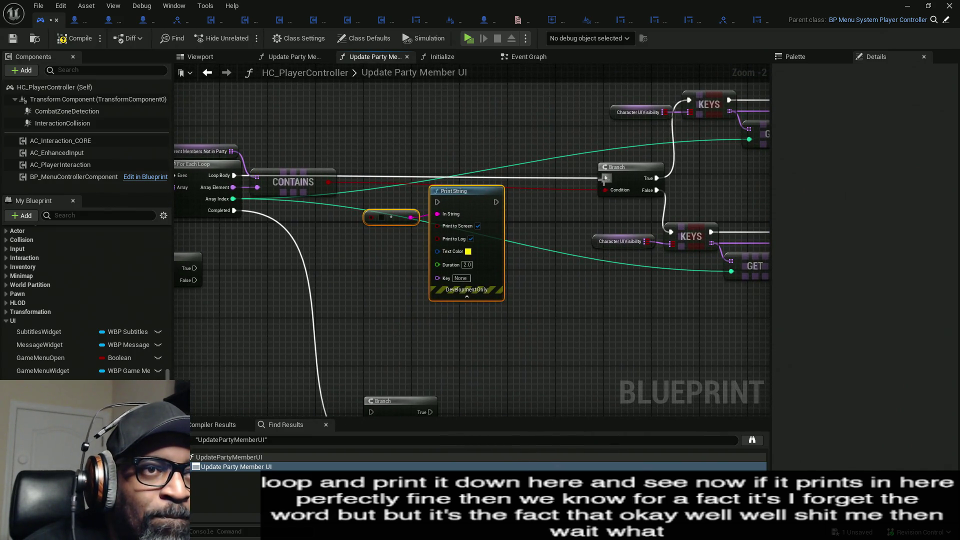
Run the new Print String on each Loop Body pass, printing the CONTAINS result converted to text.
{"action": "left_click_drag", "start_coordinate": [438, 202], "coordinate": [342, 185]}
{"action": "left_click_drag", "start_coordinate": [232, 180], "coordinate": [233, 176]}
{"action": "left_click_drag", "start_coordinate": [328, 182], "coordinate": [335, 188]}
{"action": "left_click_drag", "start_coordinate": [368, 222], "coordinate": [370, 217]}
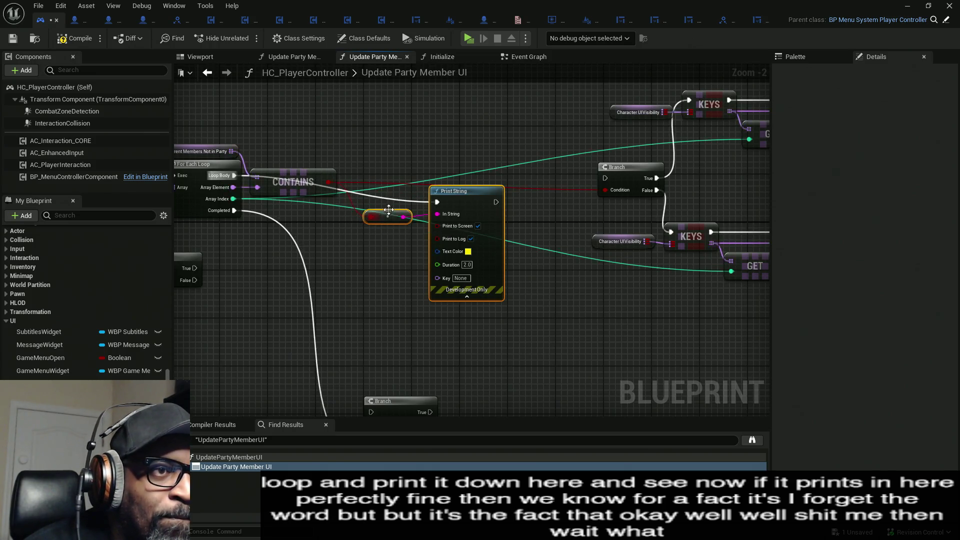
{"action": "left_click_drag", "start_coordinate": [463, 206], "coordinate": [503, 176]}
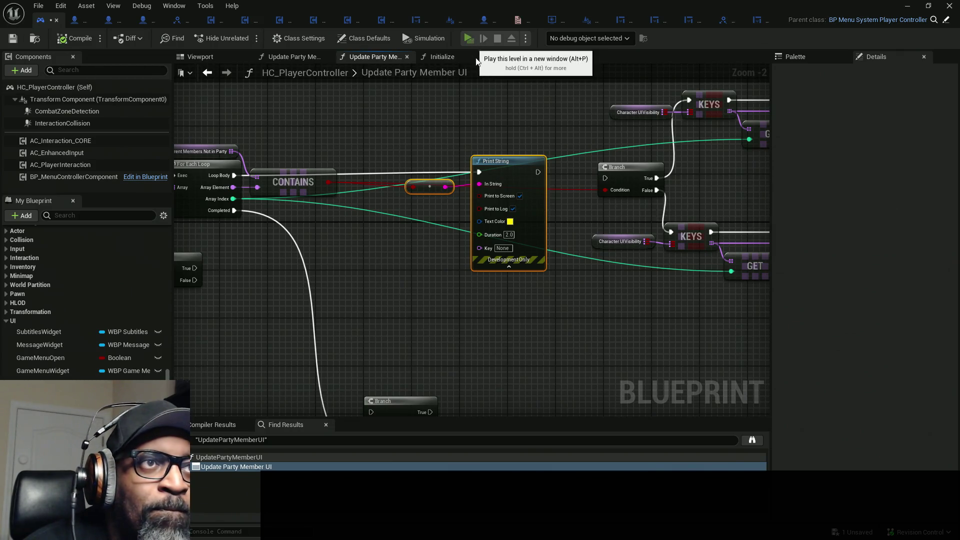
{"action": "left_click", "coordinate": [477, 40]}
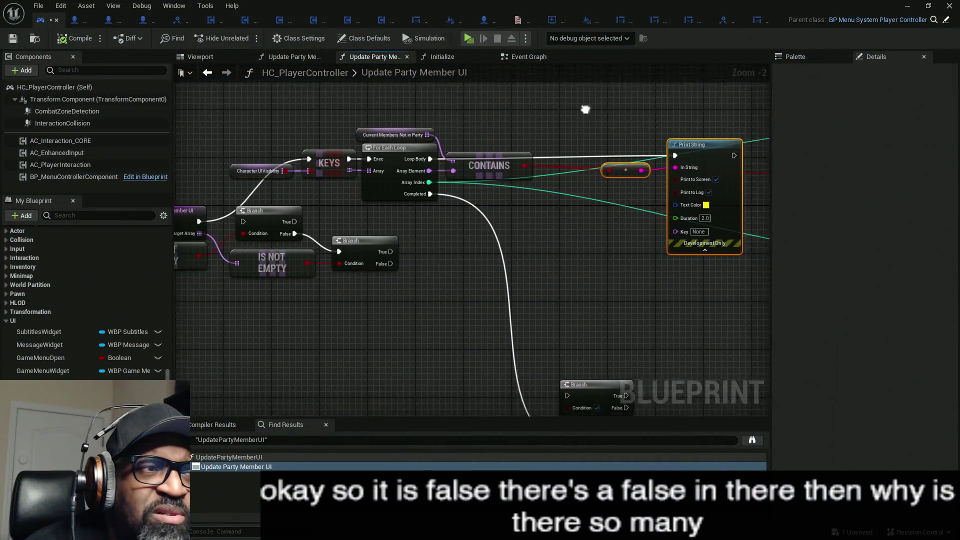
{"action": "left_click_drag", "start_coordinate": [585, 109], "coordinate": [622, 105]}
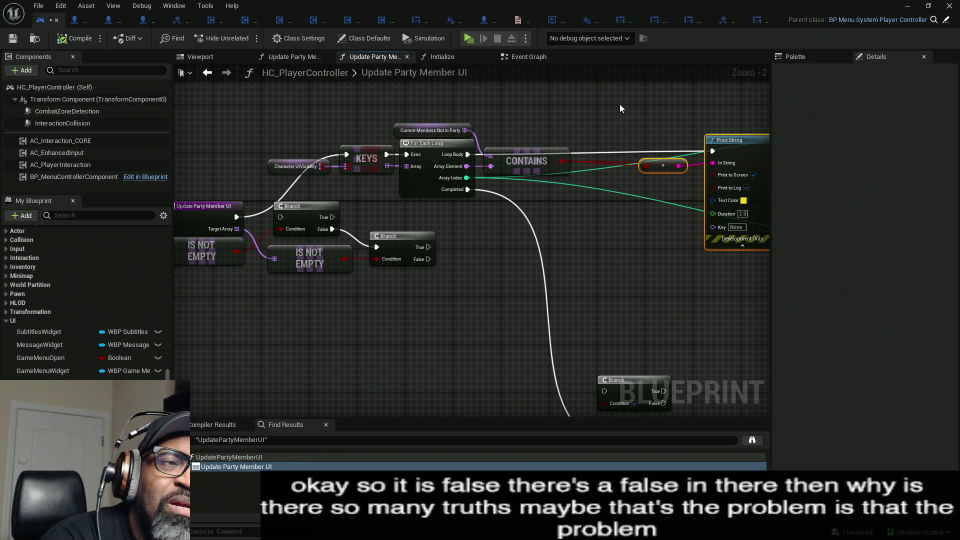
{"action": "scroll", "coordinate": [620, 104], "scroll_direction": "up", "scroll_amount": 1}
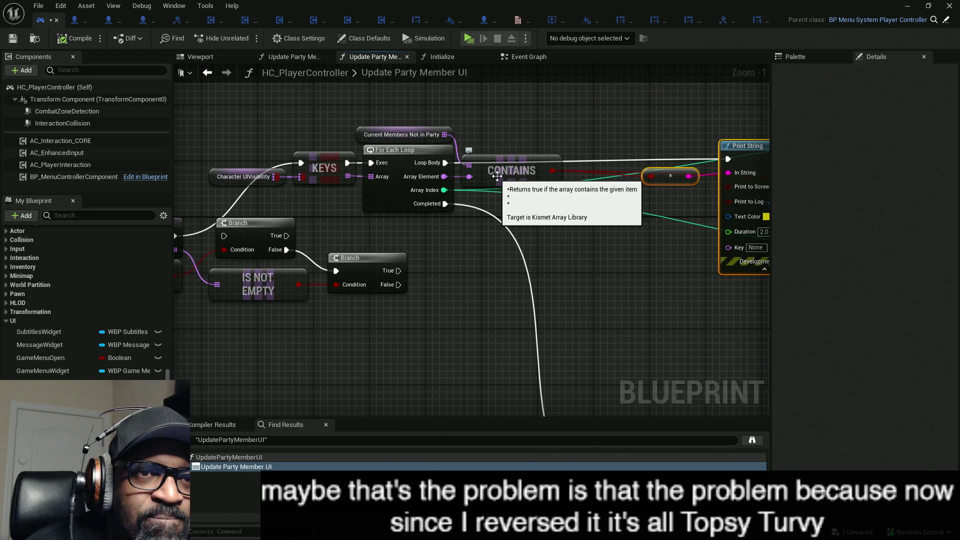
{"action": "left_click_drag", "start_coordinate": [695, 201], "coordinate": [557, 183]}
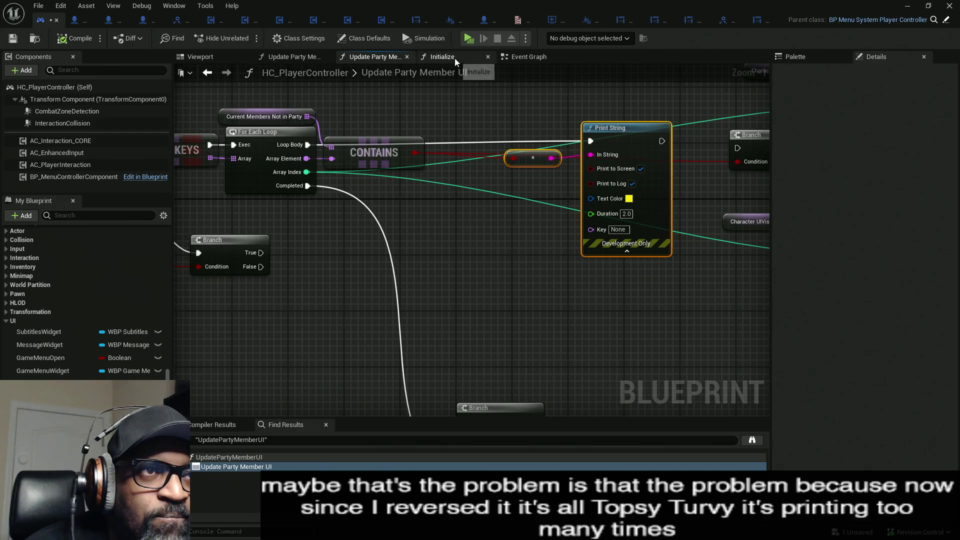
{"action": "left_click", "coordinate": [691, 20]}
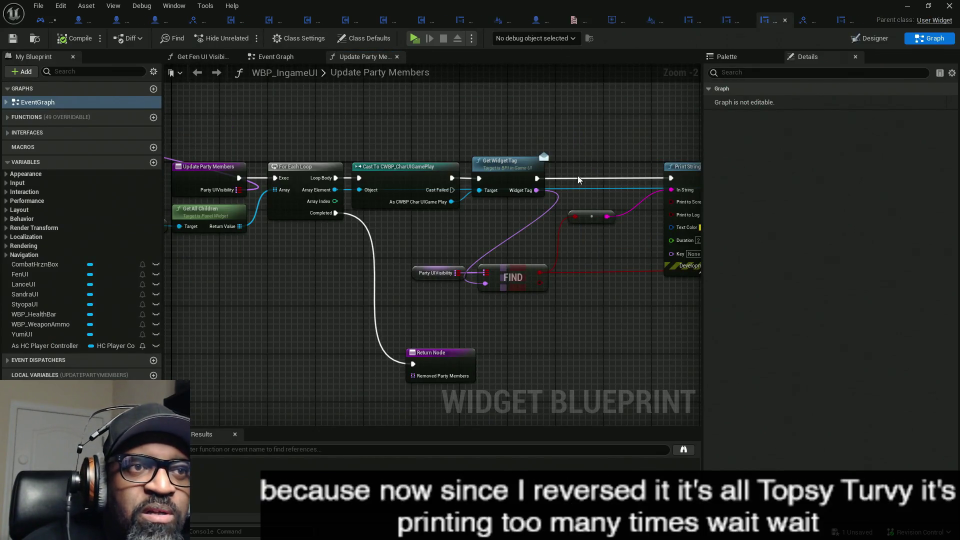
{"action": "mouse_move", "coordinate": [558, 88]}
{"action": "left_mouse_down"}
{"action": "mouse_move", "coordinate": [245, 93]}
{"action": "mouse_move", "coordinate": [475, 79]}
{"action": "left_mouse_up"}
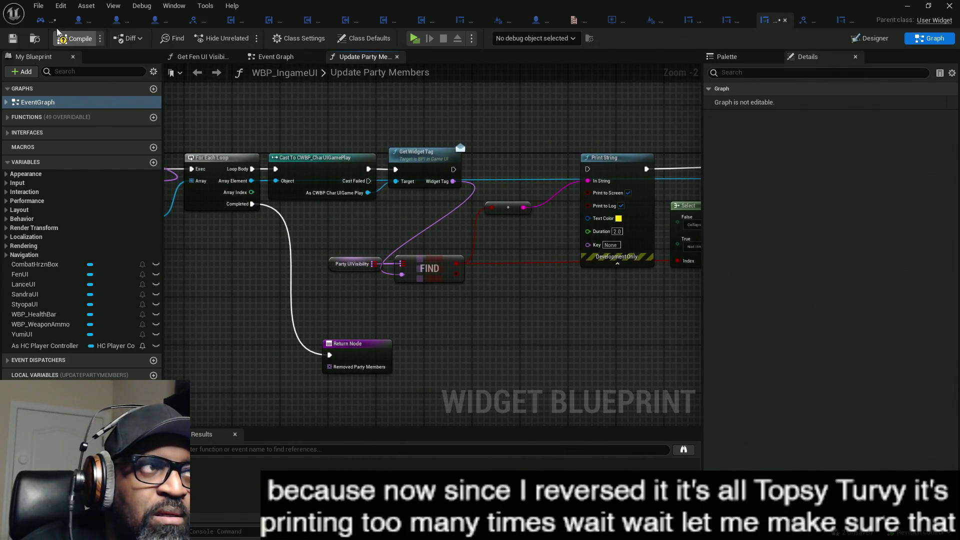
{"action": "left_click", "coordinate": [45, 21]}
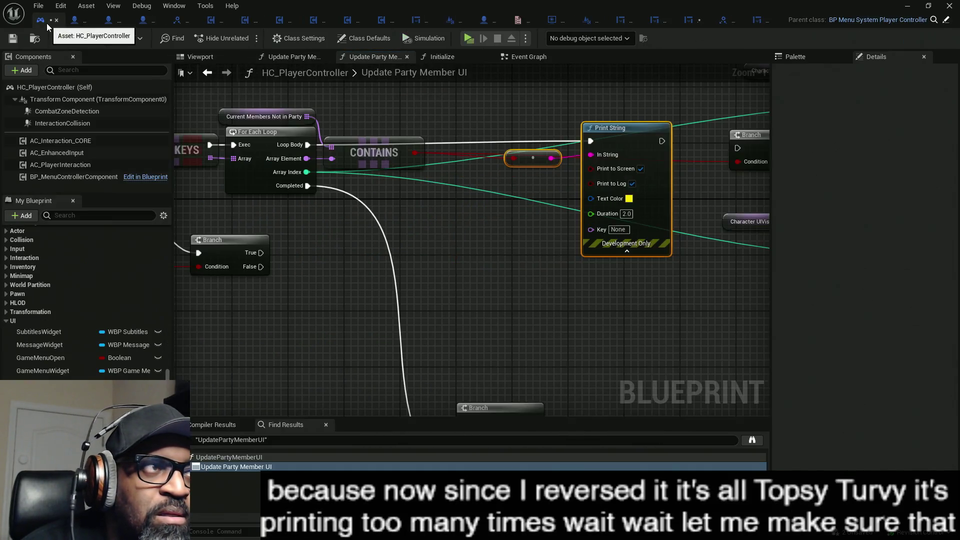
{"action": "left_click", "coordinate": [472, 41]}
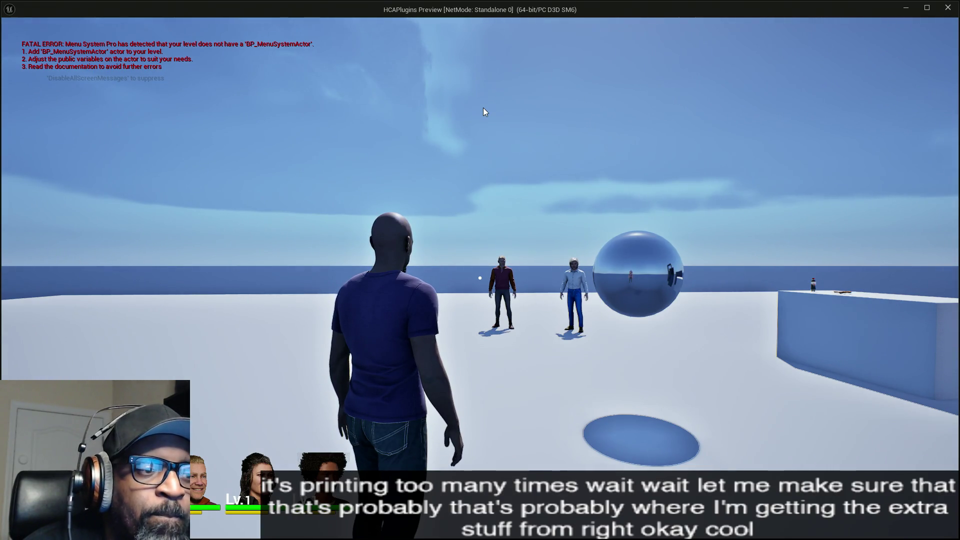
{"action": "key", "text": "Escape"}
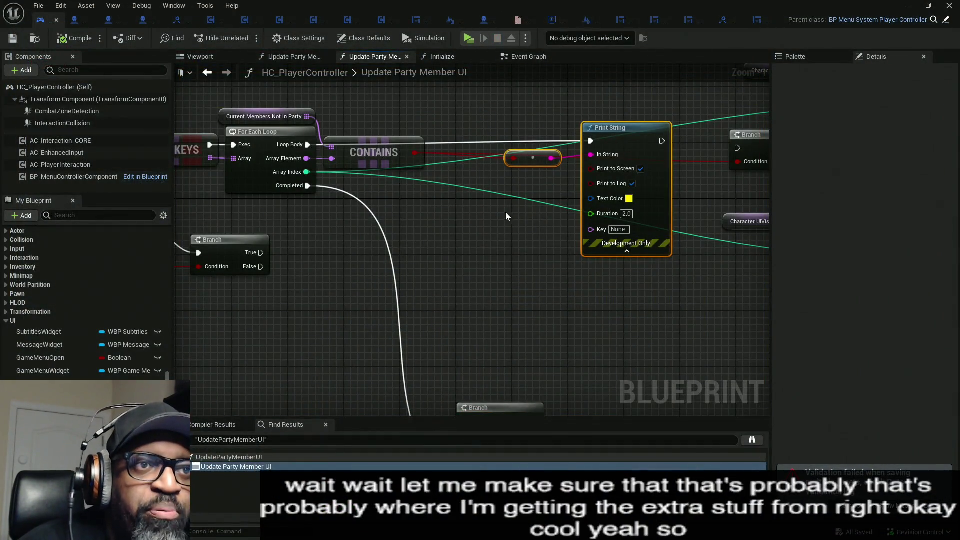
{"action": "left_click_drag", "start_coordinate": [534, 109], "coordinate": [681, 319]}
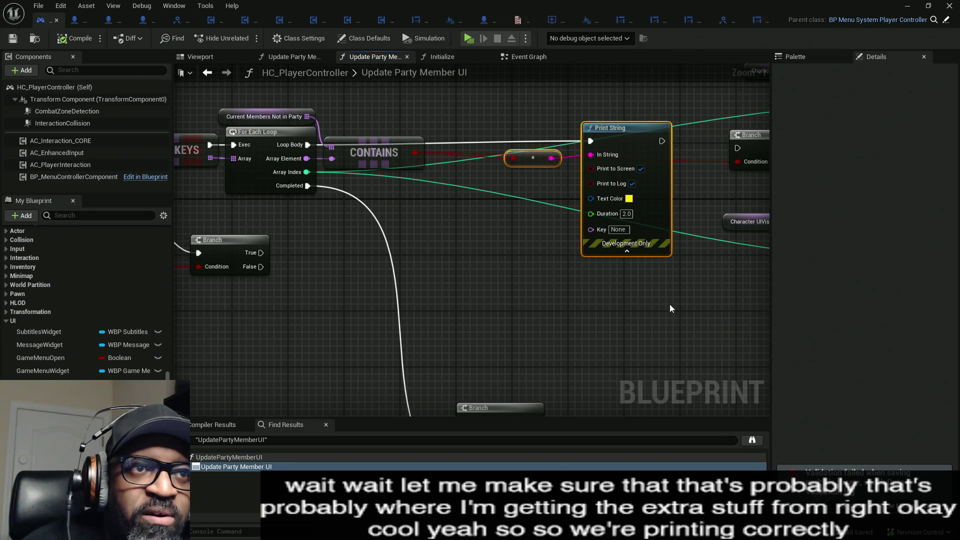
Move the Print String lower and connect the loop's execution directly to the Branch.
{"action": "left_click_drag", "start_coordinate": [665, 156], "coordinate": [457, 169]}
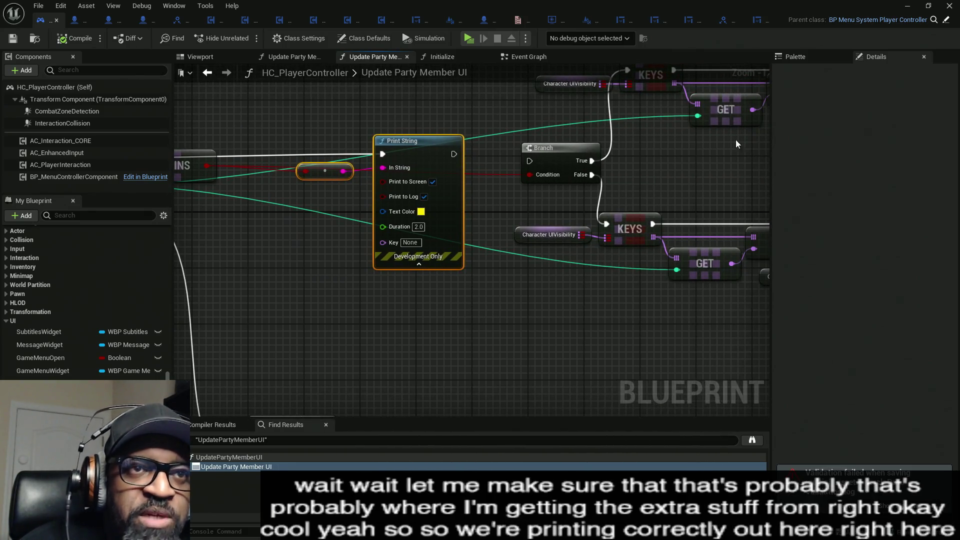
{"action": "mouse_move", "coordinate": [620, 118]}
{"action": "left_mouse_down"}
{"action": "mouse_move", "coordinate": [429, 127]}
{"action": "mouse_move", "coordinate": [633, 165]}
{"action": "left_mouse_up"}
{"action": "mouse_move", "coordinate": [410, 187]}
{"action": "left_mouse_down"}
{"action": "mouse_move", "coordinate": [424, 258]}
{"action": "mouse_move", "coordinate": [509, 256]}
{"action": "left_mouse_up"}
{"action": "left_click_drag", "start_coordinate": [622, 168], "coordinate": [194, 164]}
{"action": "left_click_drag", "start_coordinate": [472, 190], "coordinate": [391, 206]}
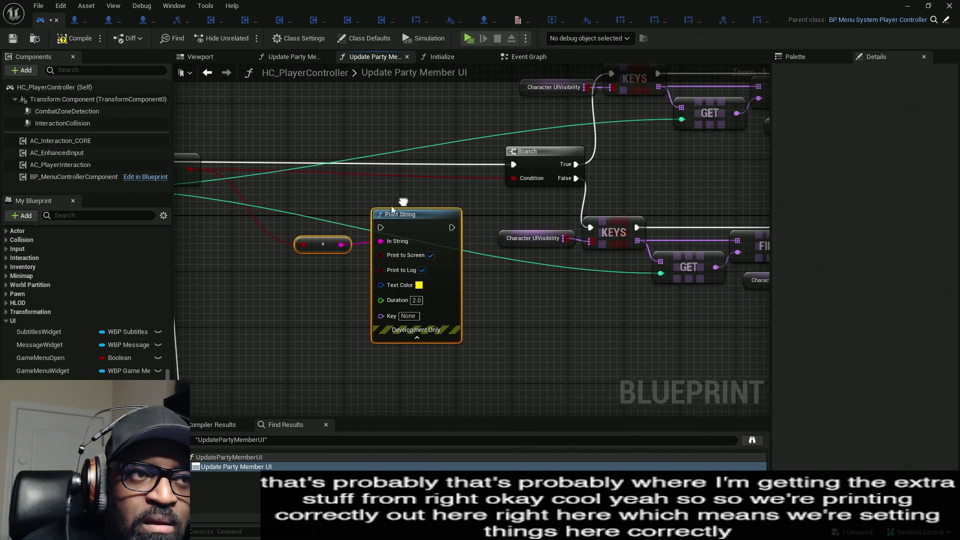
Shift the Print String and conversion node down-right, then compile the blueprint.
{"action": "left_click_drag", "start_coordinate": [315, 211], "coordinate": [460, 316]}
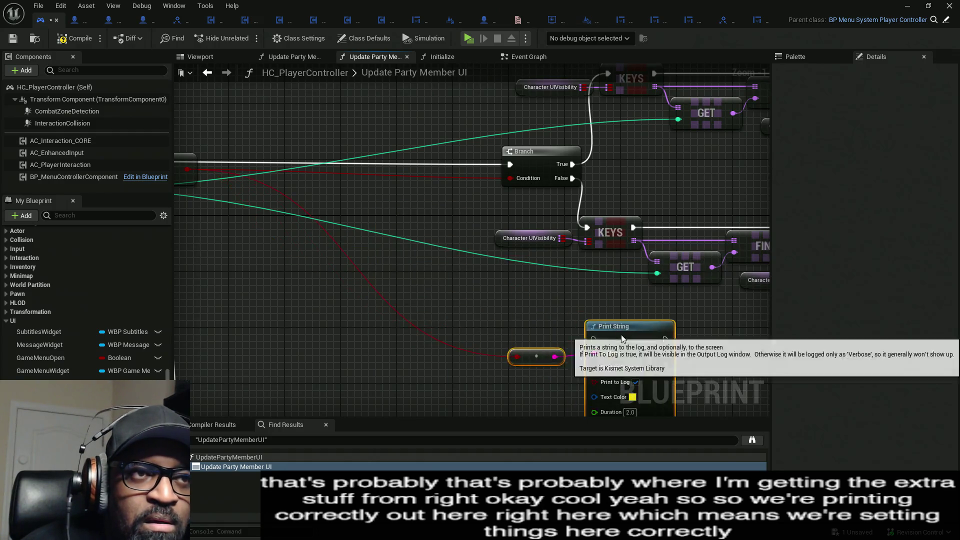
{"action": "scroll", "coordinate": [465, 220], "scroll_direction": "down", "scroll_amount": 5}
{"action": "mouse_move", "coordinate": [472, 268]}
{"action": "left_mouse_down"}
{"action": "mouse_move", "coordinate": [487, 278]}
{"action": "mouse_move", "coordinate": [542, 279]}
{"action": "mouse_move", "coordinate": [683, 134]}
{"action": "mouse_move", "coordinate": [416, 229]}
{"action": "mouse_move", "coordinate": [272, 254]}
{"action": "left_mouse_up"}
{"action": "left_click", "coordinate": [73, 45]}
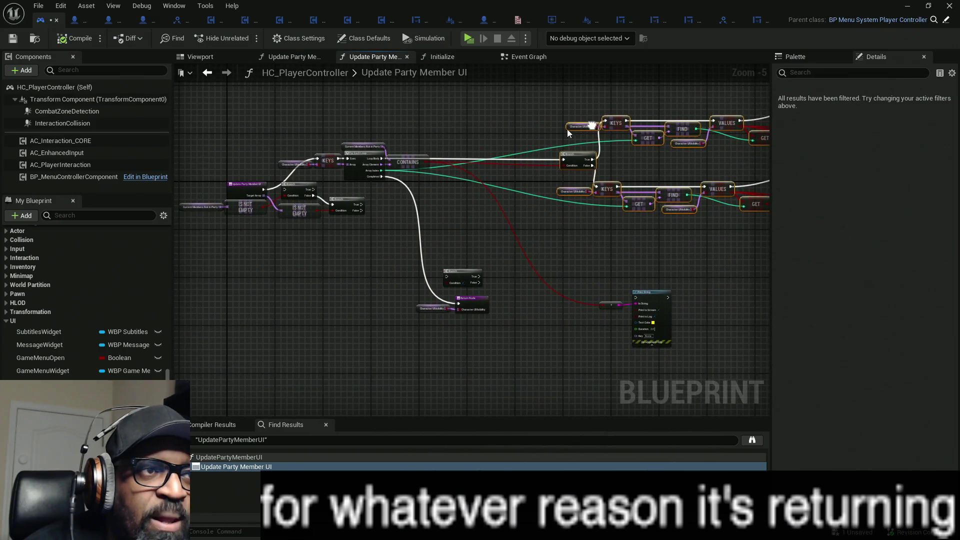
{"action": "scroll", "coordinate": [386, 140], "scroll_direction": "up", "scroll_amount": 3}
{"action": "mouse_move", "coordinate": [270, 161]}
{"action": "left_mouse_down"}
{"action": "mouse_move", "coordinate": [450, 141]}
{"action": "mouse_move", "coordinate": [387, 145]}
{"action": "left_mouse_up"}
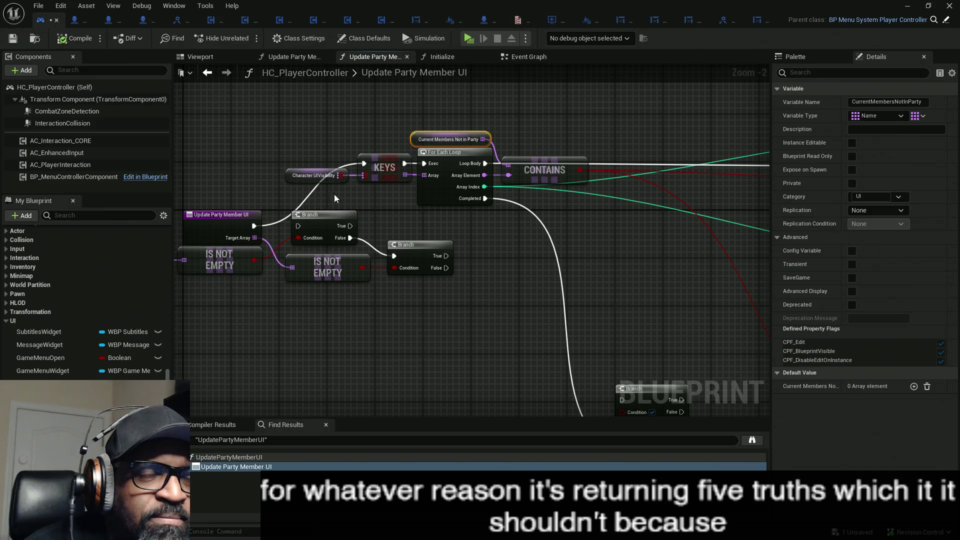
{"action": "left_click", "coordinate": [328, 176]}
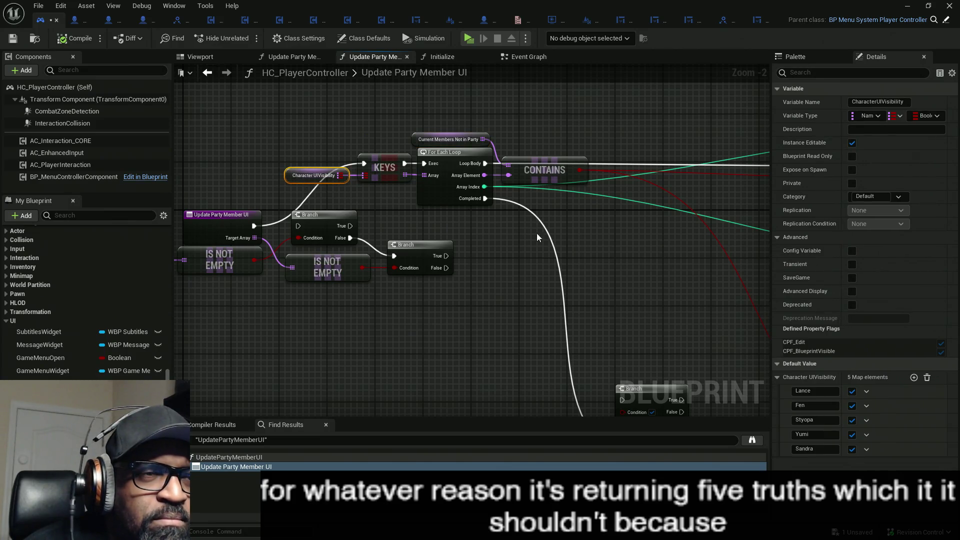
{"action": "left_click_drag", "start_coordinate": [500, 136], "coordinate": [499, 137]}
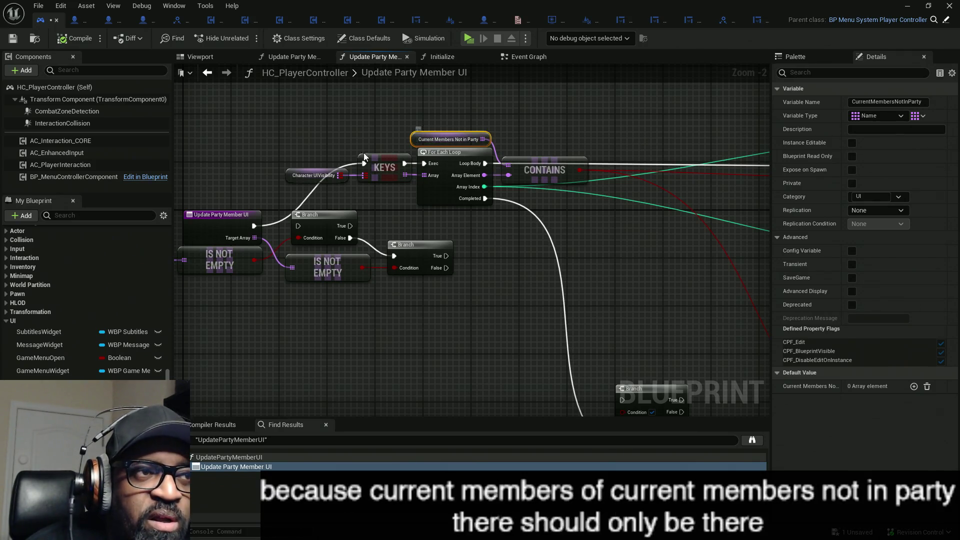
{"action": "left_click", "coordinate": [294, 147]}
{"action": "left_click_drag", "start_coordinate": [348, 184], "coordinate": [348, 185]}
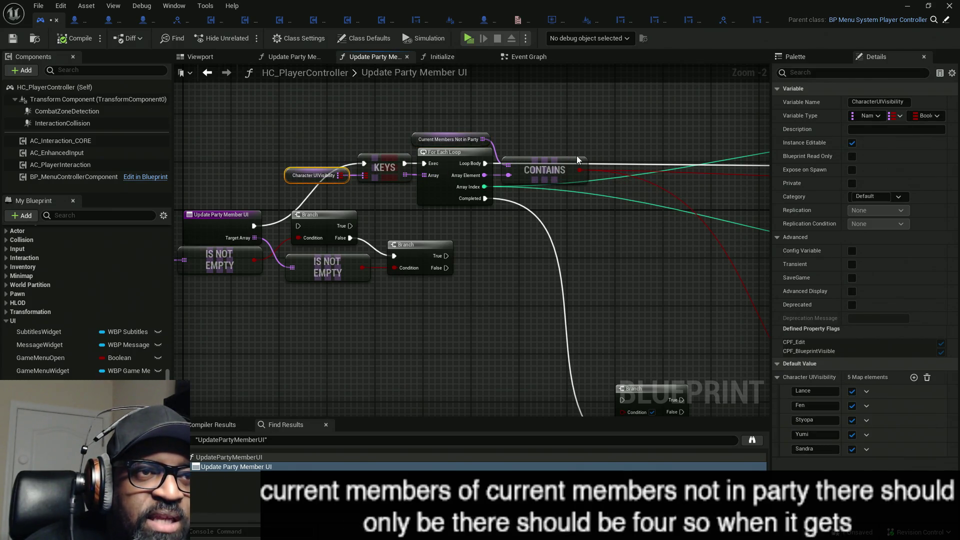
{"action": "left_click", "coordinate": [533, 248]}
{"action": "left_click_drag", "start_coordinate": [533, 248], "coordinate": [356, 171]}
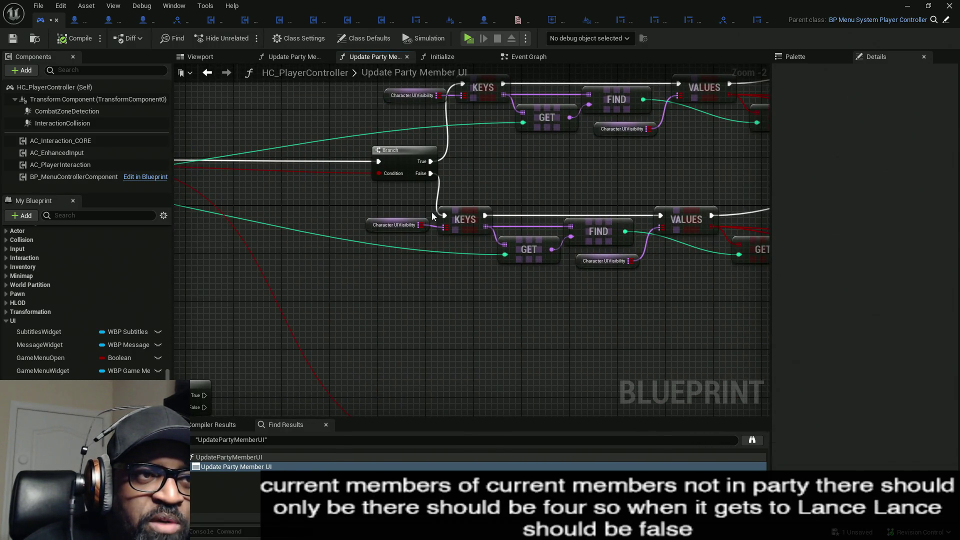
{"action": "left_click_drag", "start_coordinate": [433, 216], "coordinate": [2, 205]}
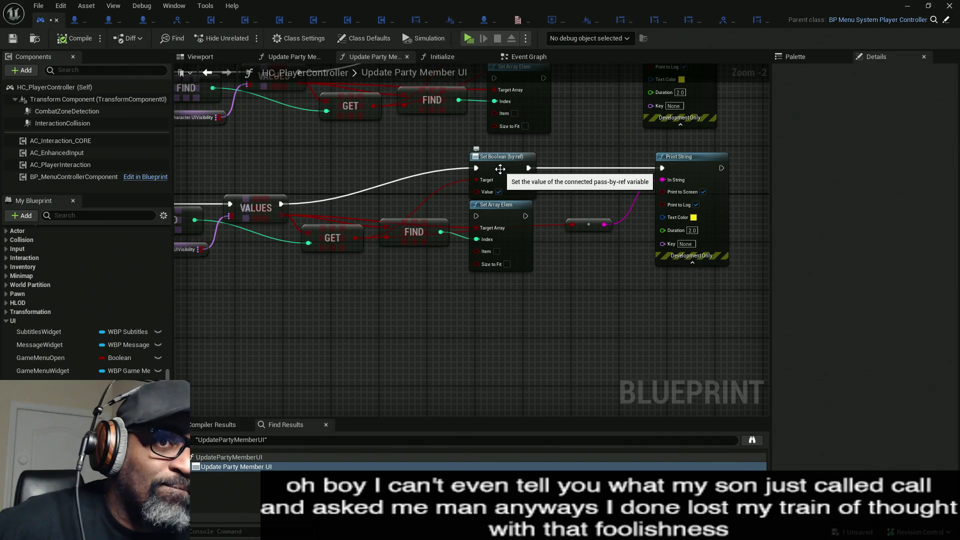
{"action": "mouse_move", "coordinate": [378, 163]}
{"action": "left_mouse_down"}
{"action": "mouse_move", "coordinate": [510, 157]}
{"action": "mouse_move", "coordinate": [562, 172]}
{"action": "mouse_move", "coordinate": [703, 160]}
{"action": "mouse_move", "coordinate": [696, 181]}
{"action": "mouse_move", "coordinate": [464, 201]}
{"action": "mouse_move", "coordinate": [603, 200]}
{"action": "left_mouse_up"}
{"action": "left_click", "coordinate": [344, 165]}
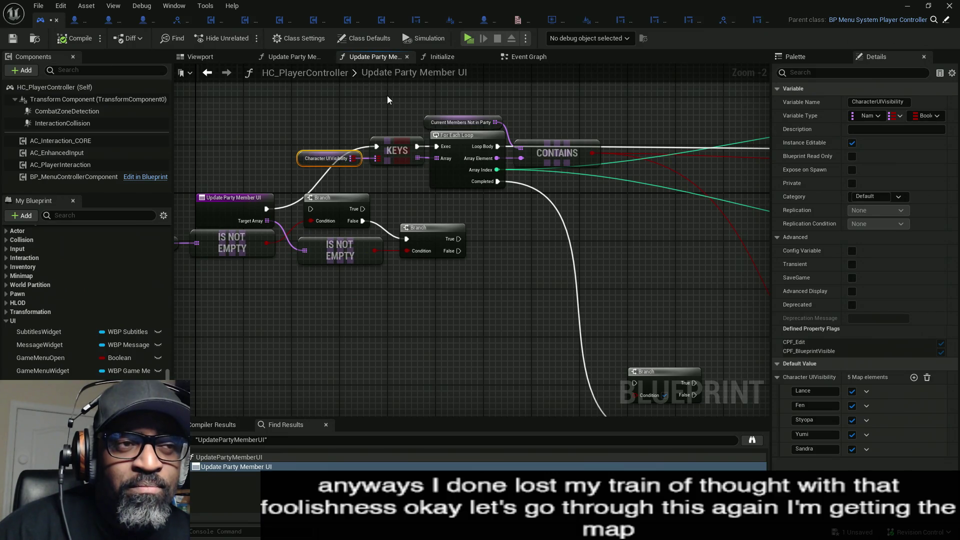
{"action": "left_click", "coordinate": [400, 150]}
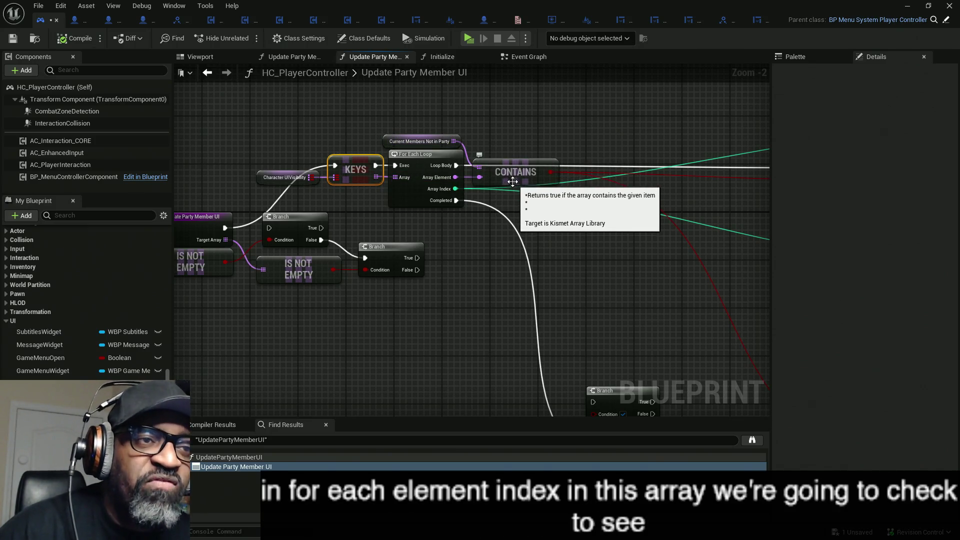
{"action": "left_click", "coordinate": [450, 141]}
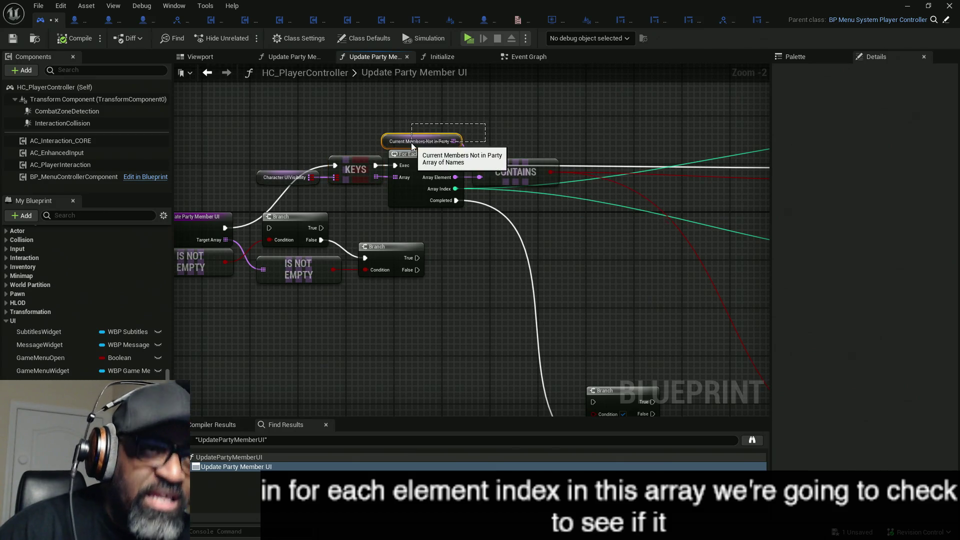
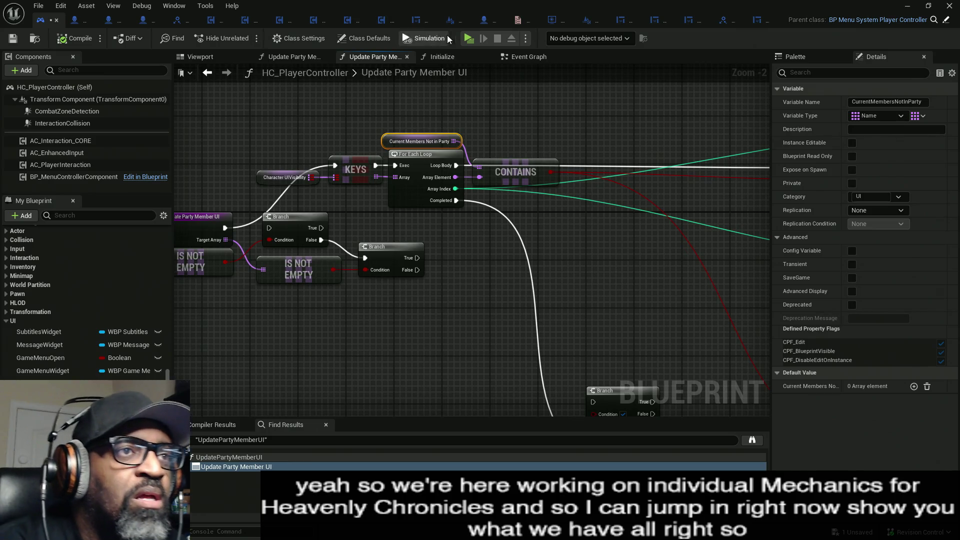
Start a Play session and run the character past the NPCs and ledge, then back to the door.
{"action": "left_click", "coordinate": [469, 40]}
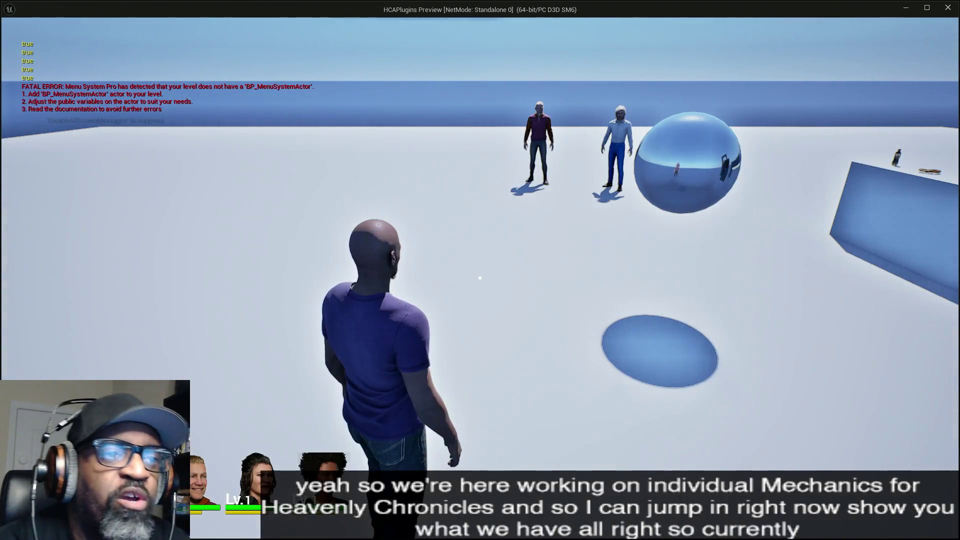
{"action": "key", "text": "a"}
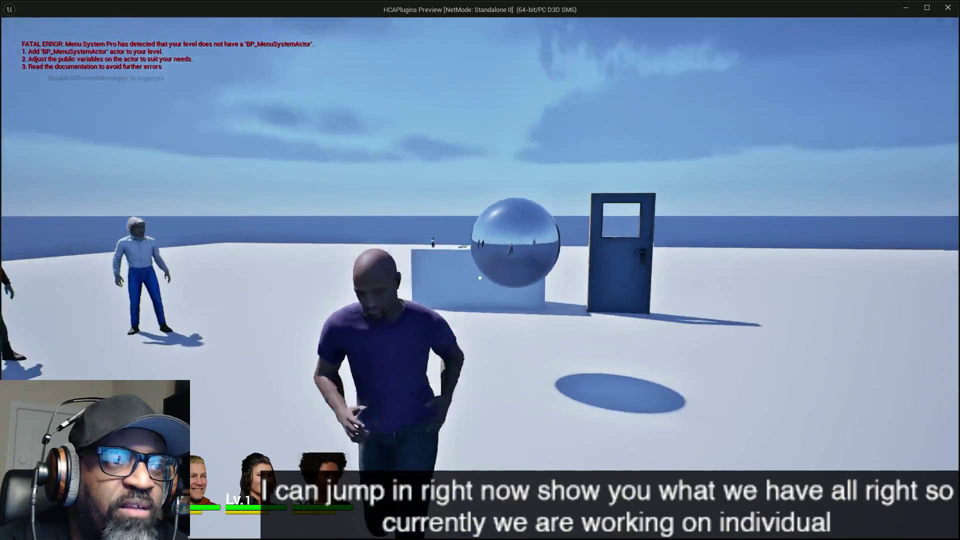
{"action": "key", "text": "w"}
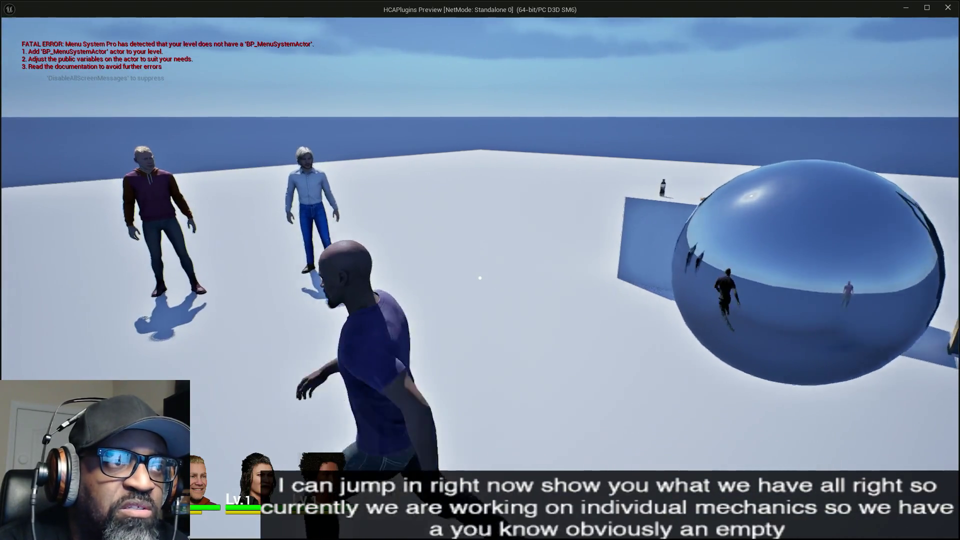
{"action": "key", "text": "w"}
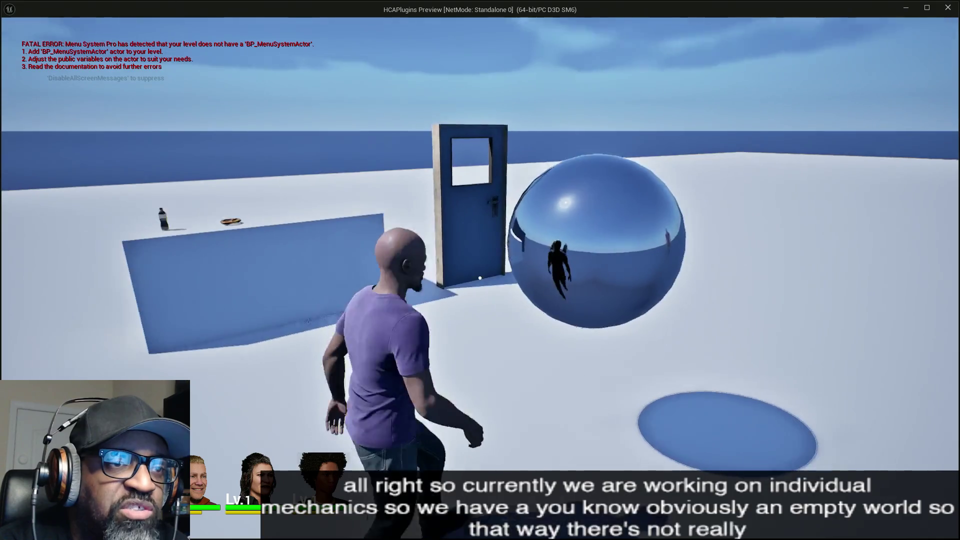
{"action": "key", "text": "w"}
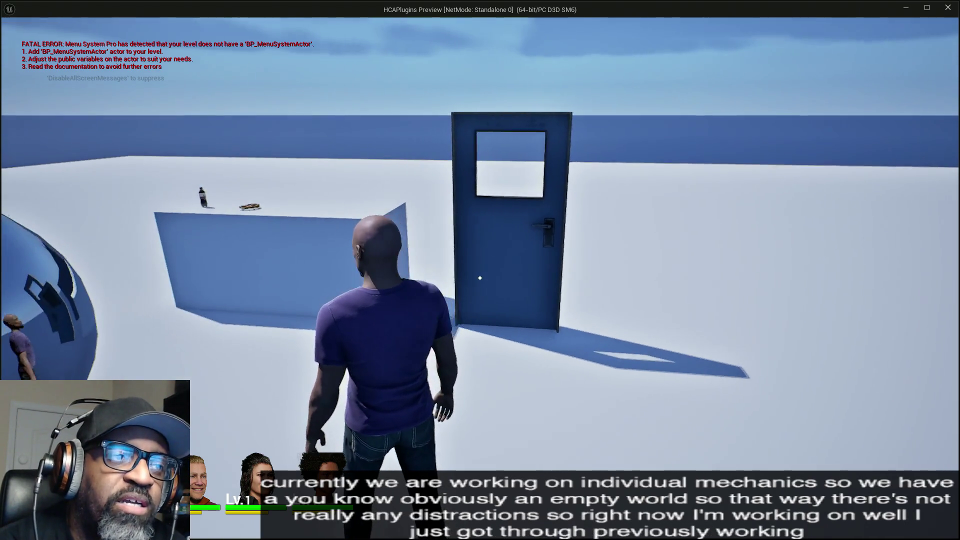
{"action": "key", "text": "w"}
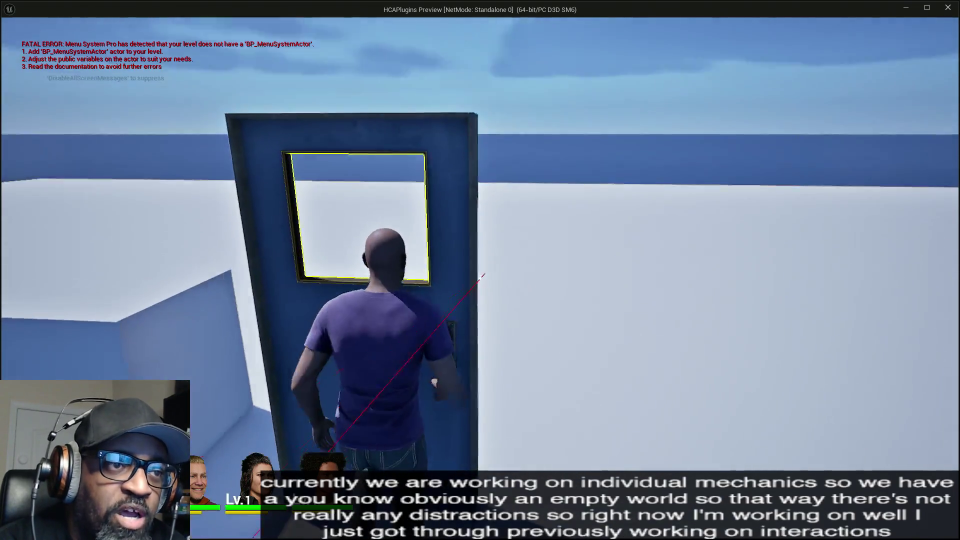
{"action": "key", "text": "w"}
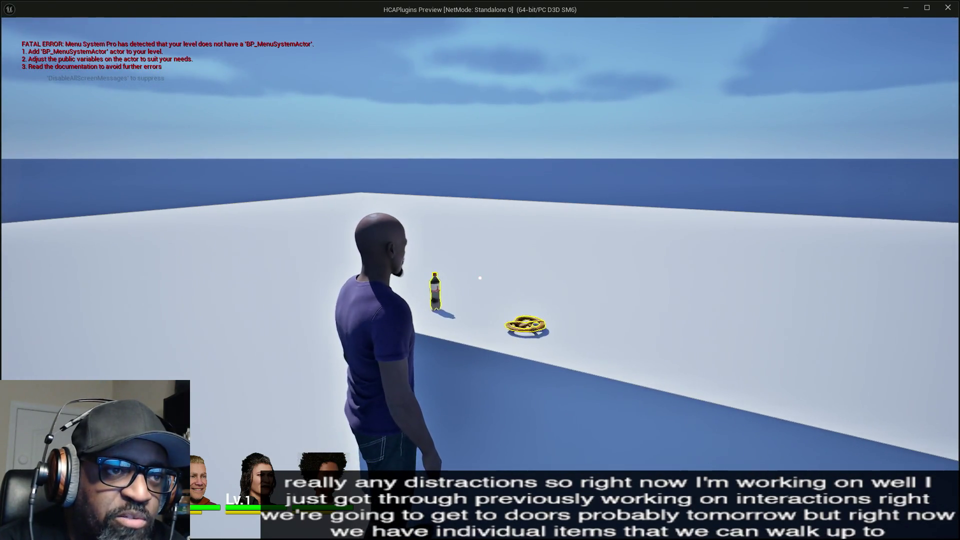
{"action": "key", "text": "w"}
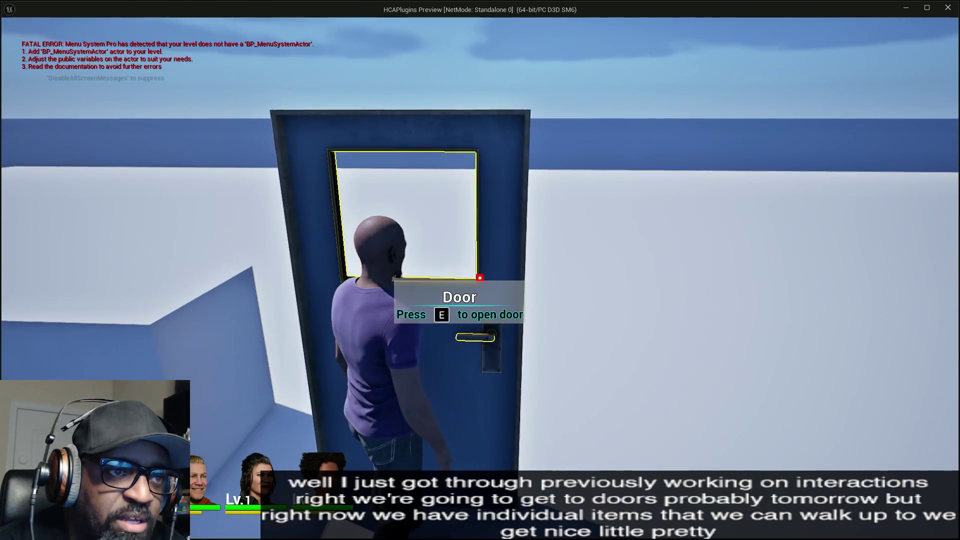
Run over to Fen and the NPCs, inspect the soda bottle close-up, then exit and head to the door.
{"action": "key", "text": "w"}
{"action": "key", "text": "w"}
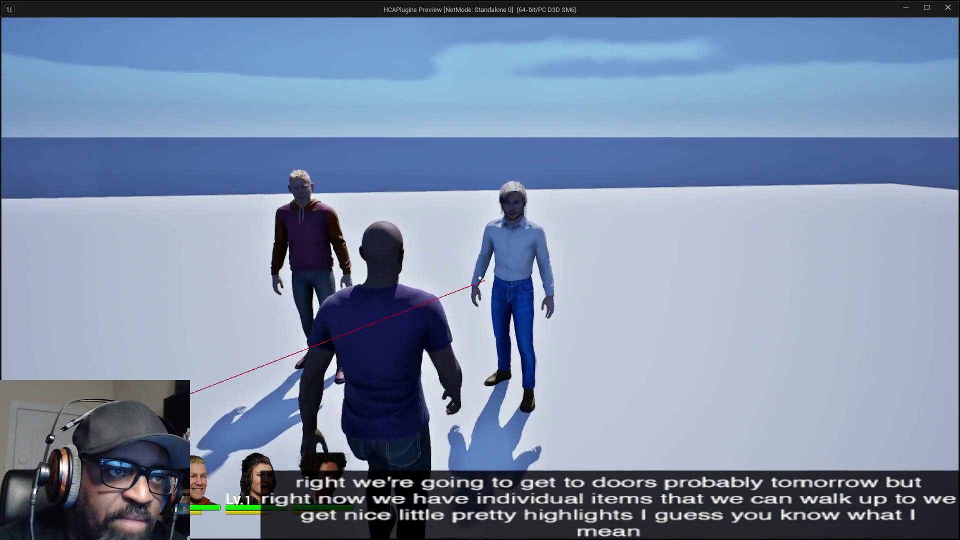
{"action": "key", "text": "w"}
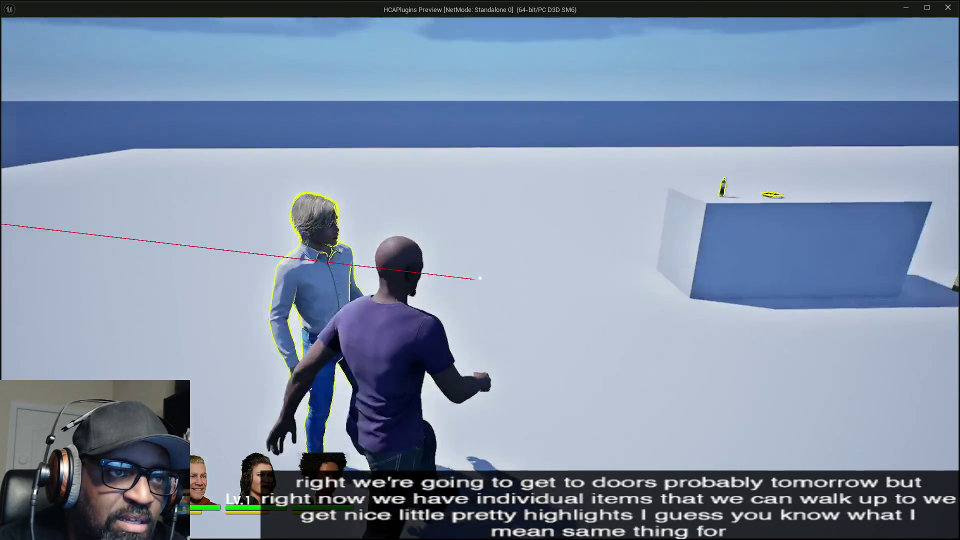
{"action": "key", "text": "w"}
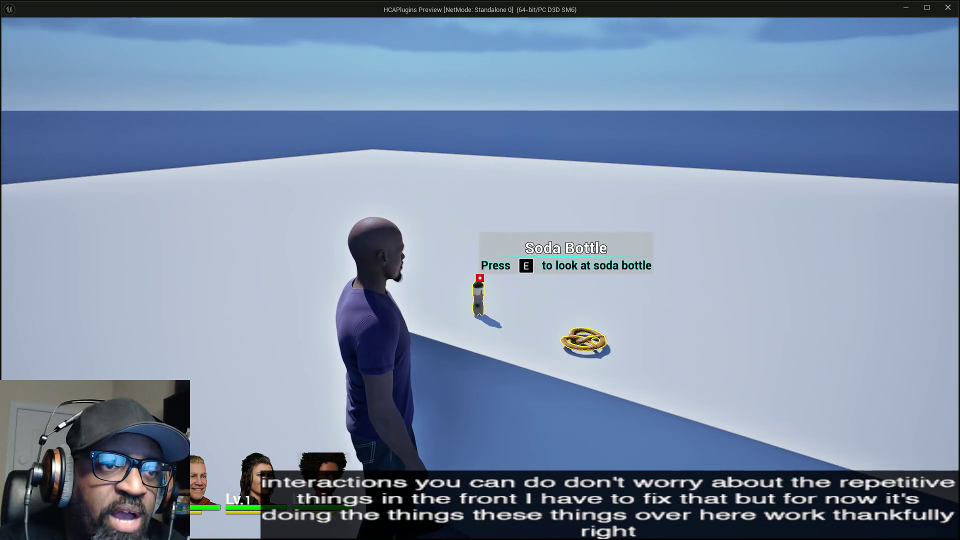
{"action": "key", "text": "e"}
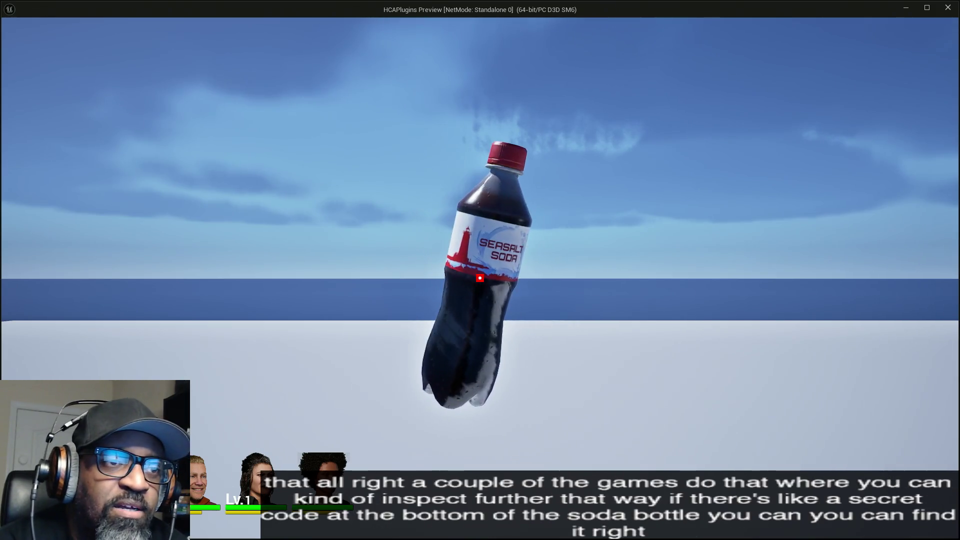
{"action": "key", "text": "e"}
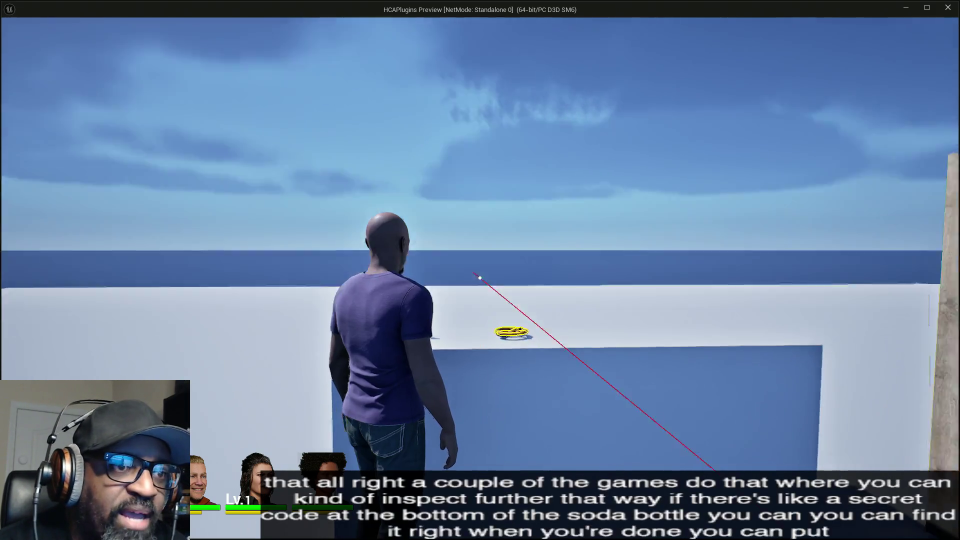
{"action": "key", "text": "w"}
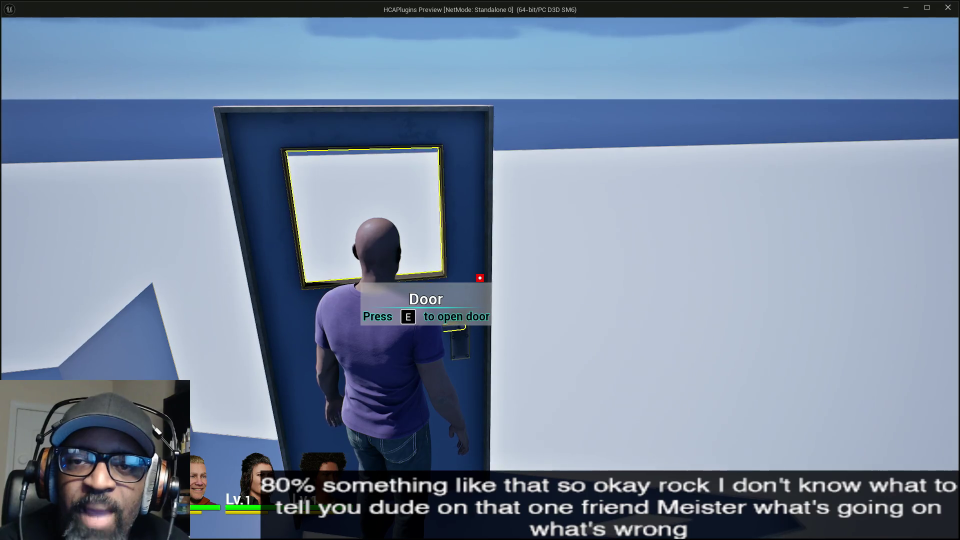
Open the door with the E interaction key.
{"action": "key", "text": "e"}
{"action": "key", "text": "e"}
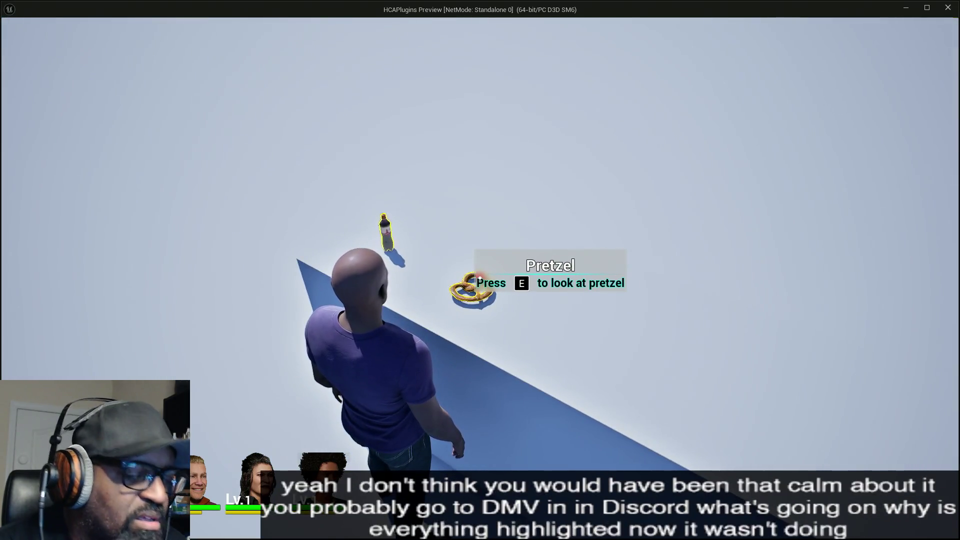
Inspect the pretzel close-up, exit the view, then walk to Fen and try talking.
{"action": "key", "text": "e"}
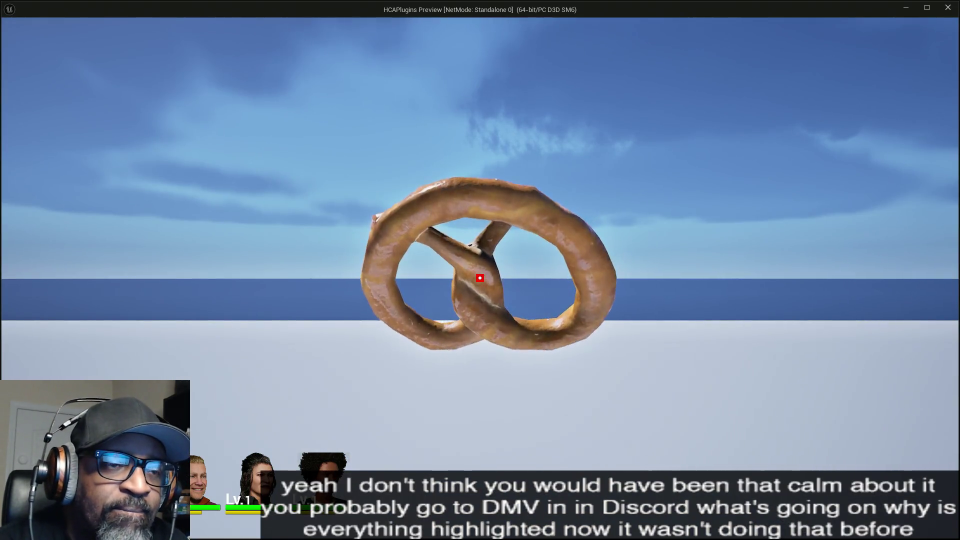
{"action": "key", "text": "e"}
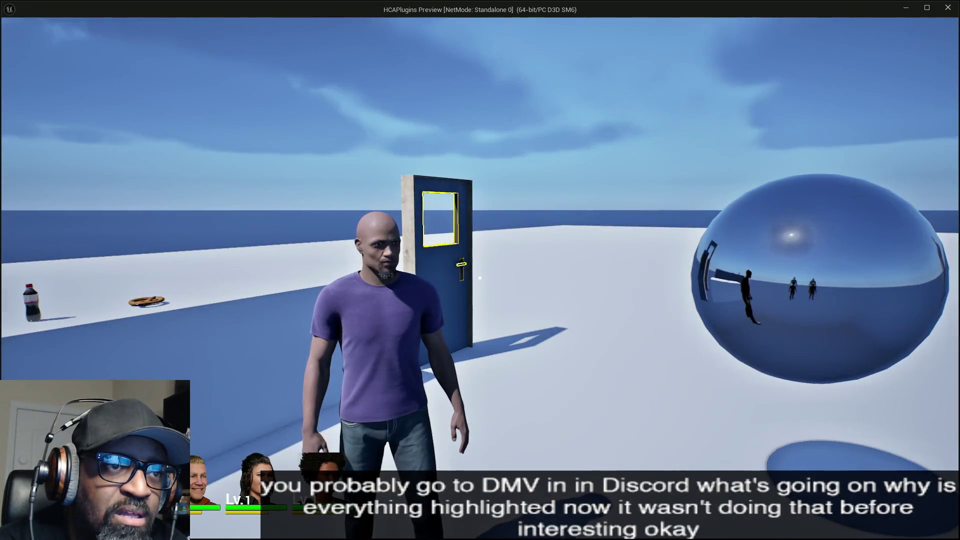
{"action": "key", "text": "w"}
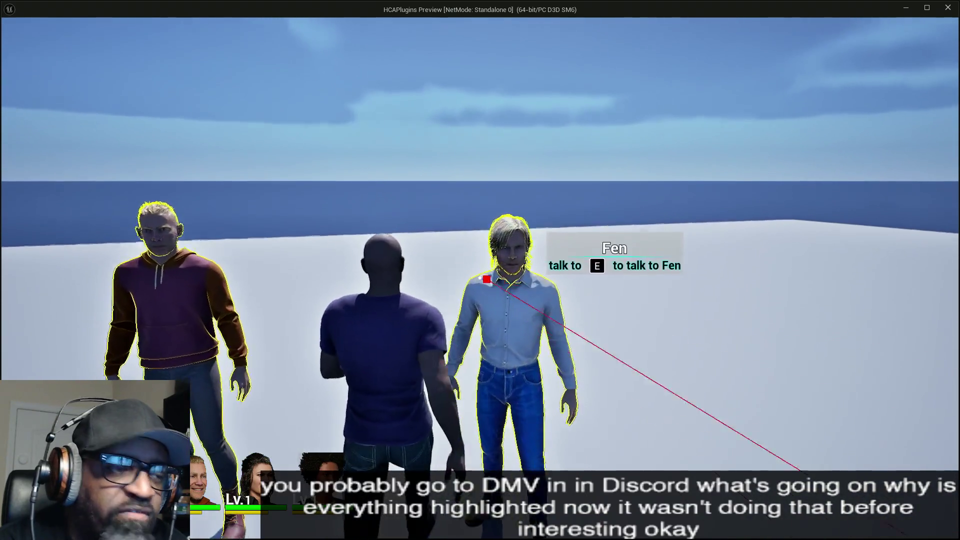
{"action": "key", "text": "e"}
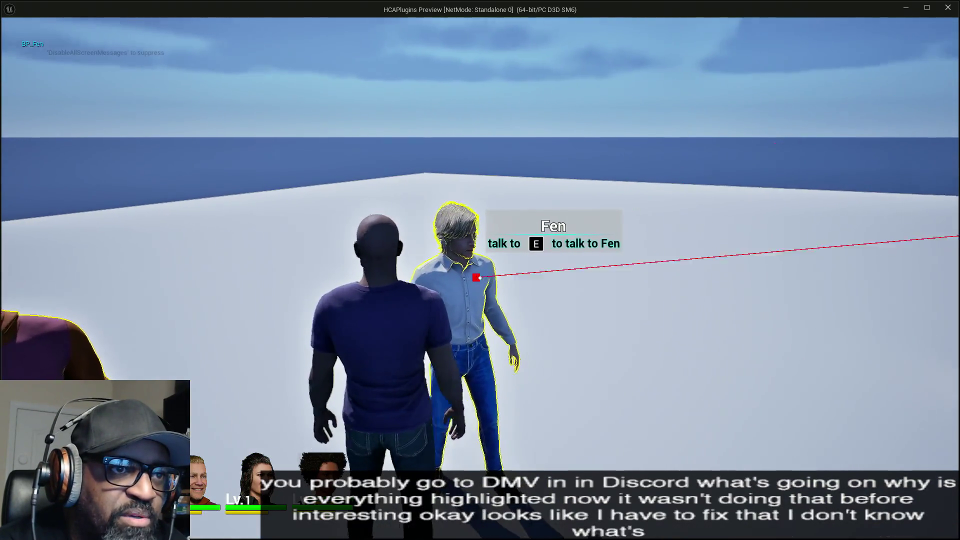
Run around past the door and across the floor, then stop the playtest with Esc.
{"action": "key", "text": "w"}
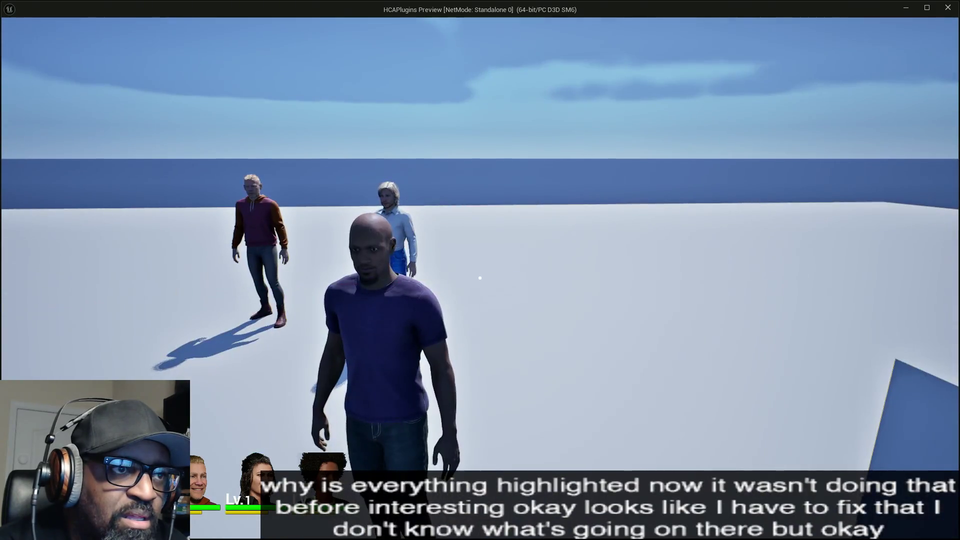
{"action": "key", "text": "w"}
{"action": "key", "text": "w"}
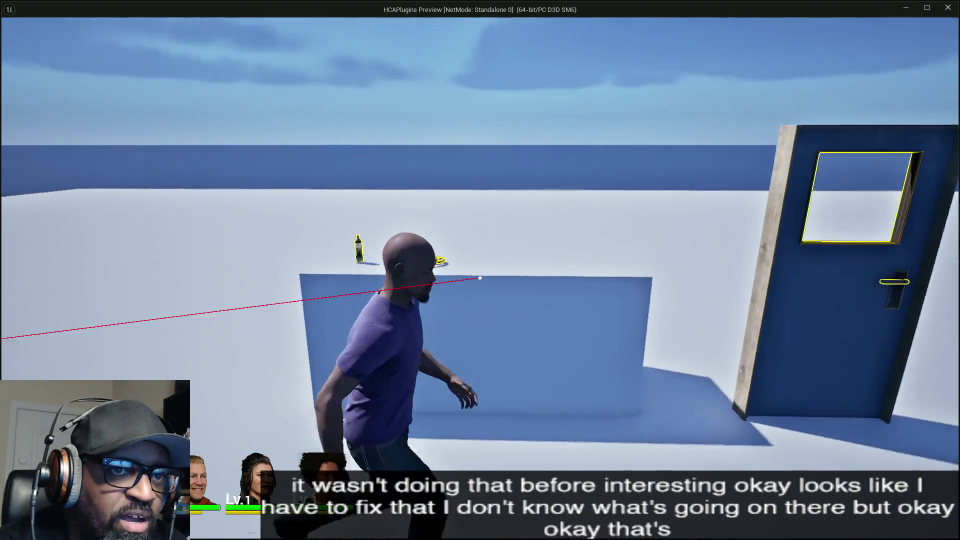
{"action": "key", "text": "w"}
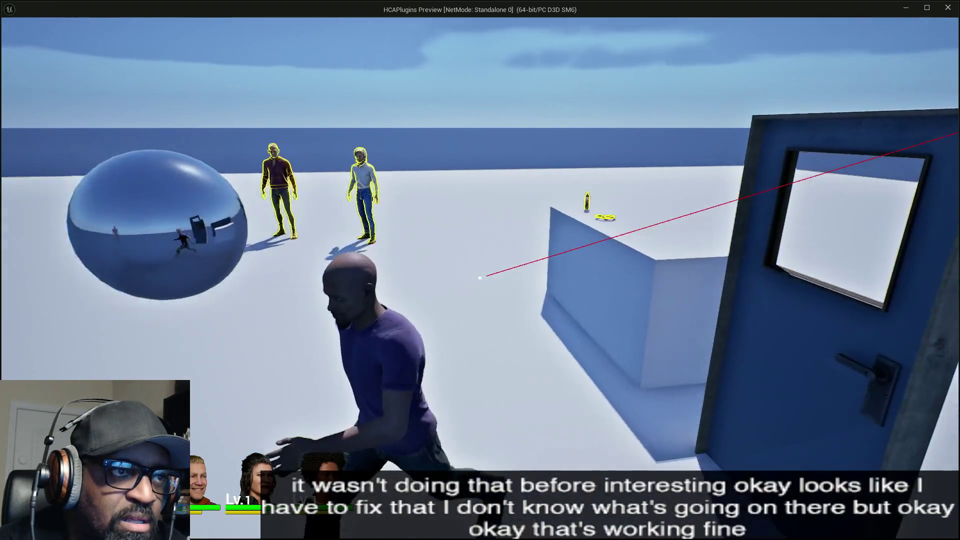
{"action": "key", "text": "w"}
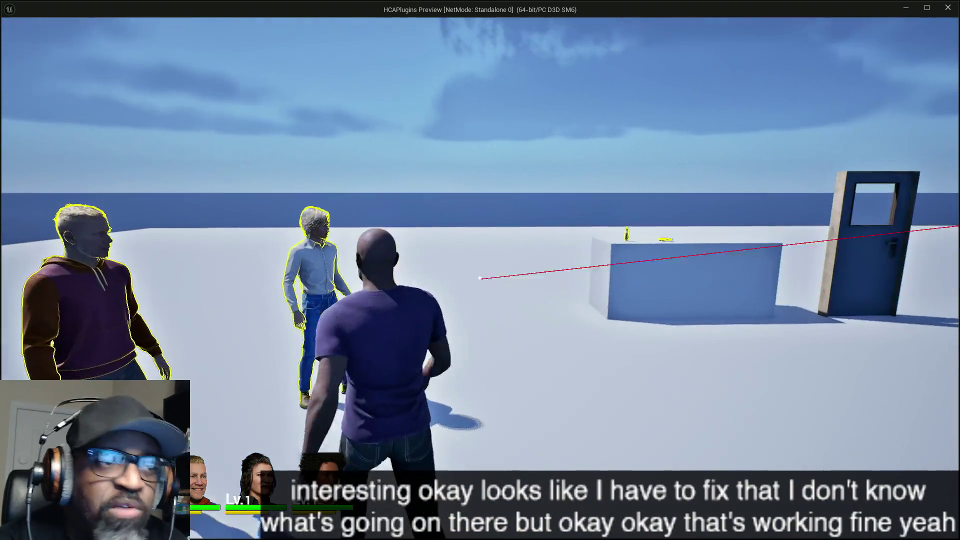
{"action": "key", "text": "w"}
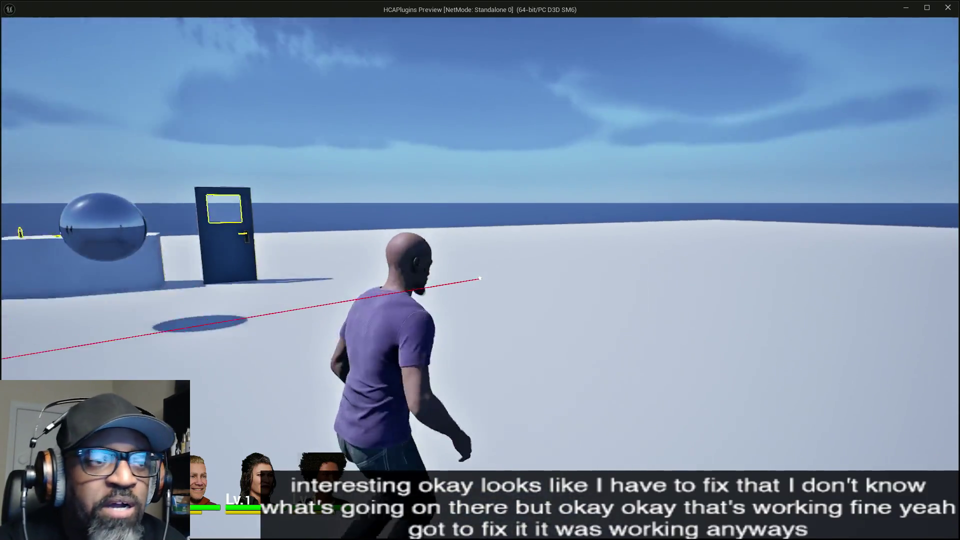
{"action": "key", "text": "Escape"}
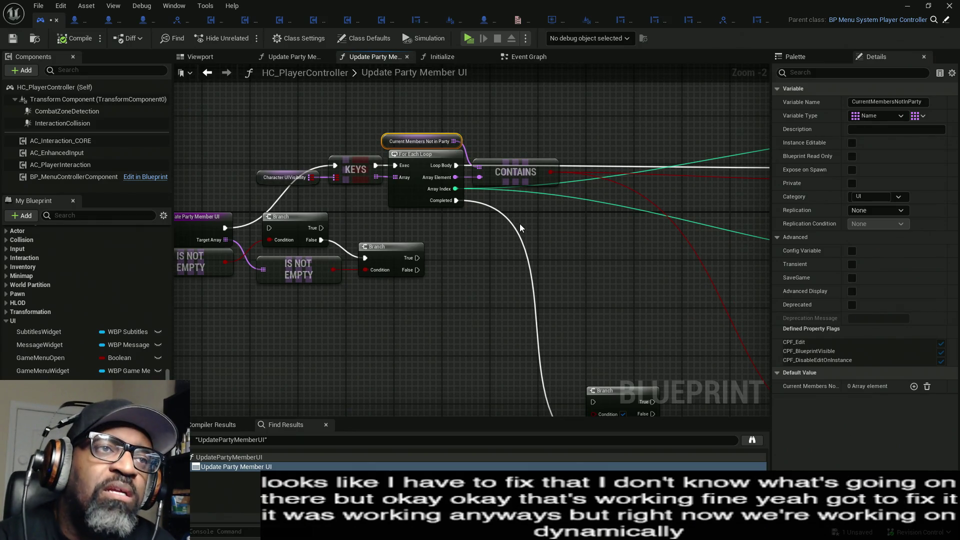
{"action": "left_click", "coordinate": [468, 38]}
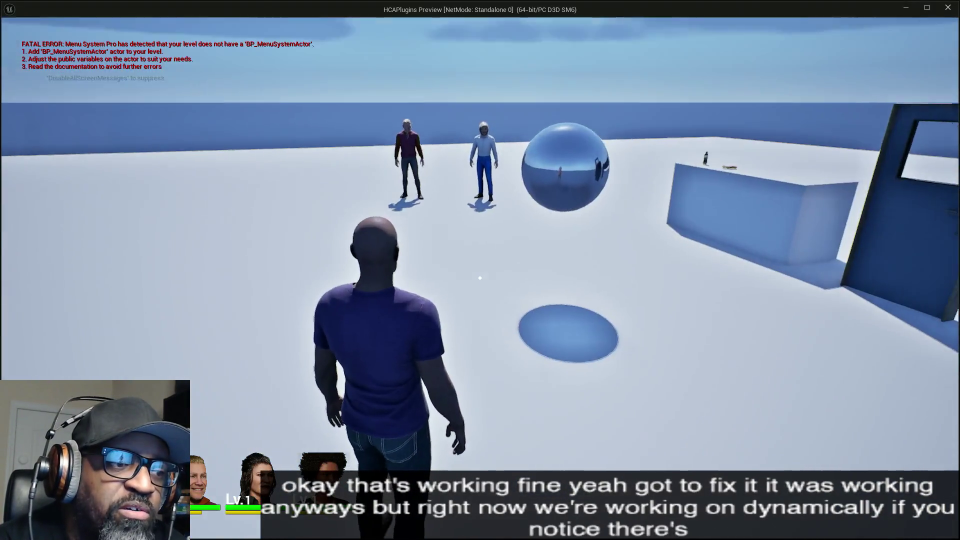
{"action": "key", "text": "a"}
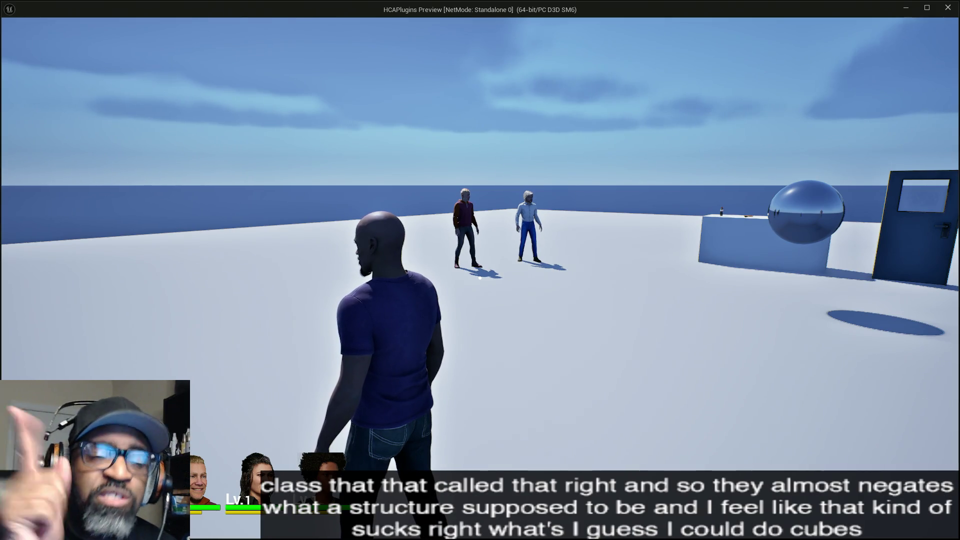
{"action": "left_click_drag", "start_coordinate": [483, 289], "coordinate": [484, 289]}
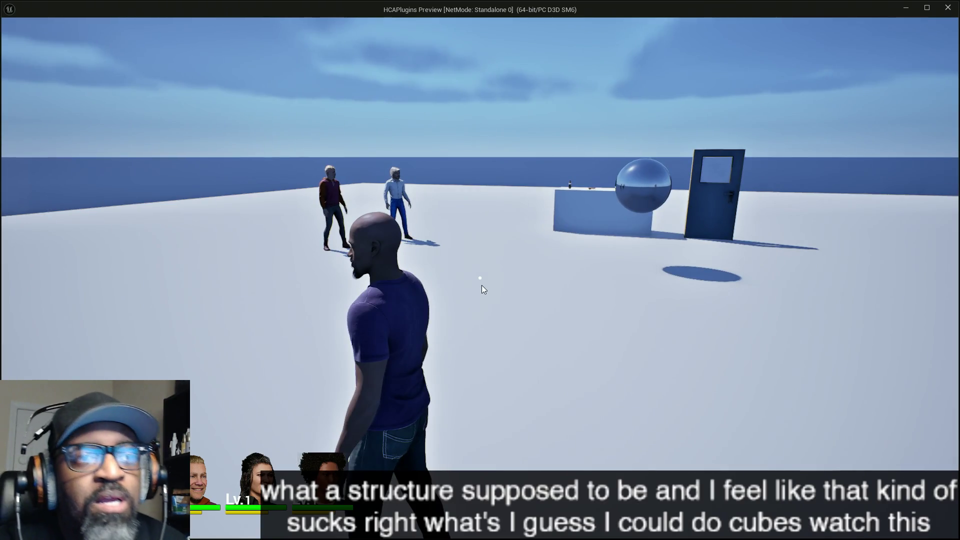
{"action": "key", "text": "Escape"}
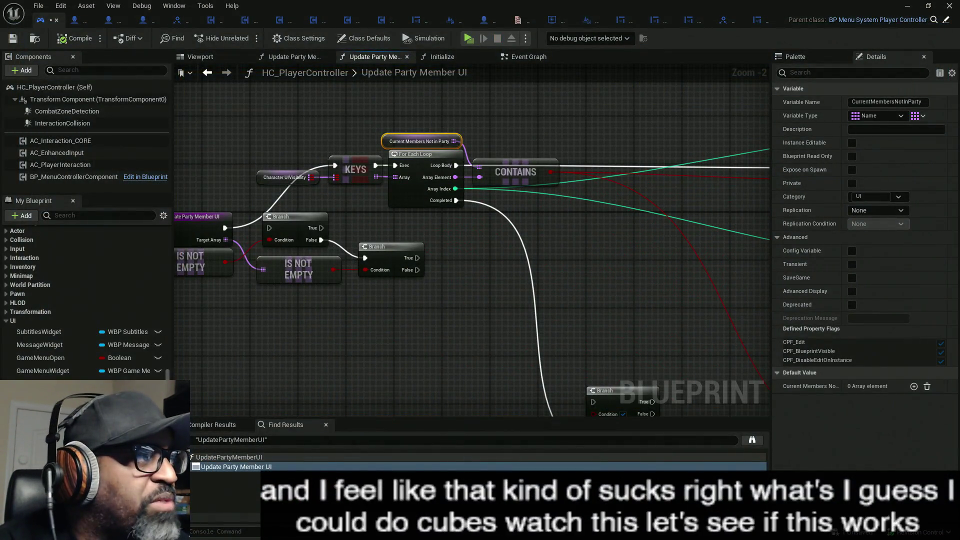
Maximize the forum thread, view its enlarged Add Map example image, then minimize the browser.
{"action": "key", "text": "alt+Tab"}
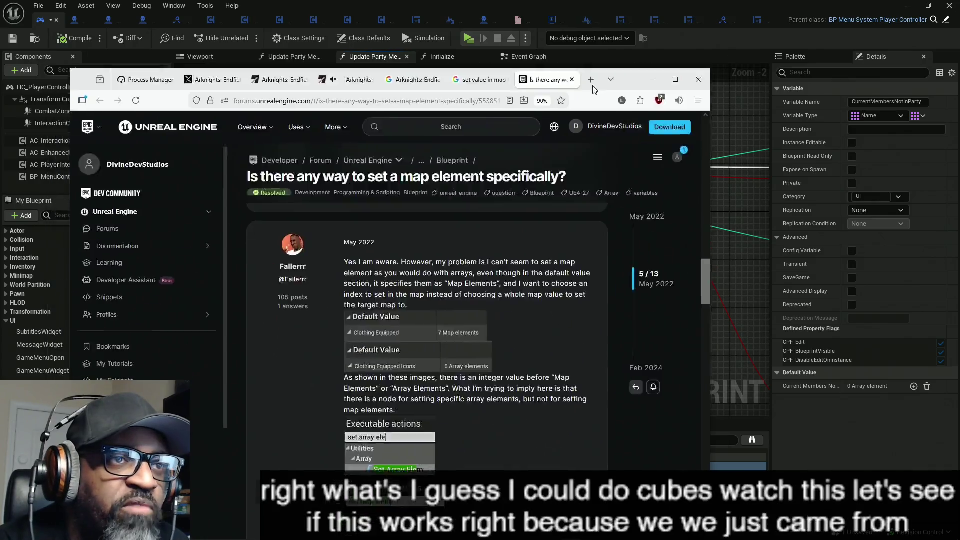
{"action": "double_click", "coordinate": [594, 85]}
{"action": "scroll", "coordinate": [768, 237], "scroll_direction": "up", "scroll_amount": 10}
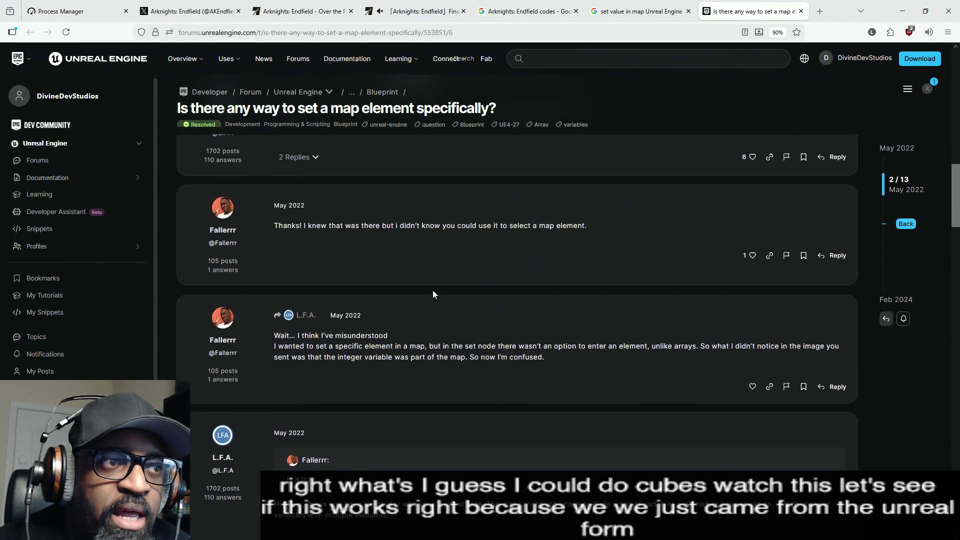
{"action": "scroll", "coordinate": [433, 294], "scroll_direction": "up", "scroll_amount": 10}
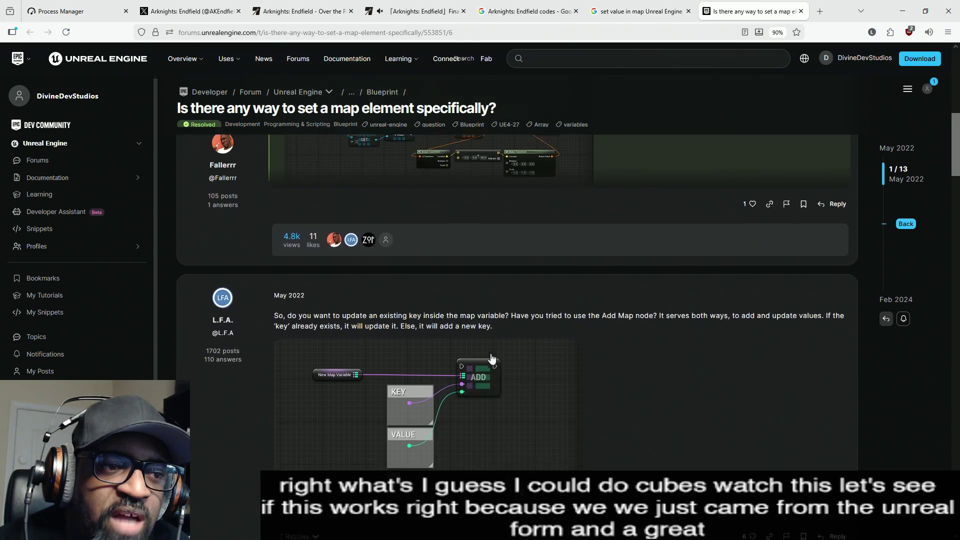
{"action": "scroll", "coordinate": [491, 358], "scroll_direction": "down", "scroll_amount": 2}
{"action": "left_click", "coordinate": [490, 350]}
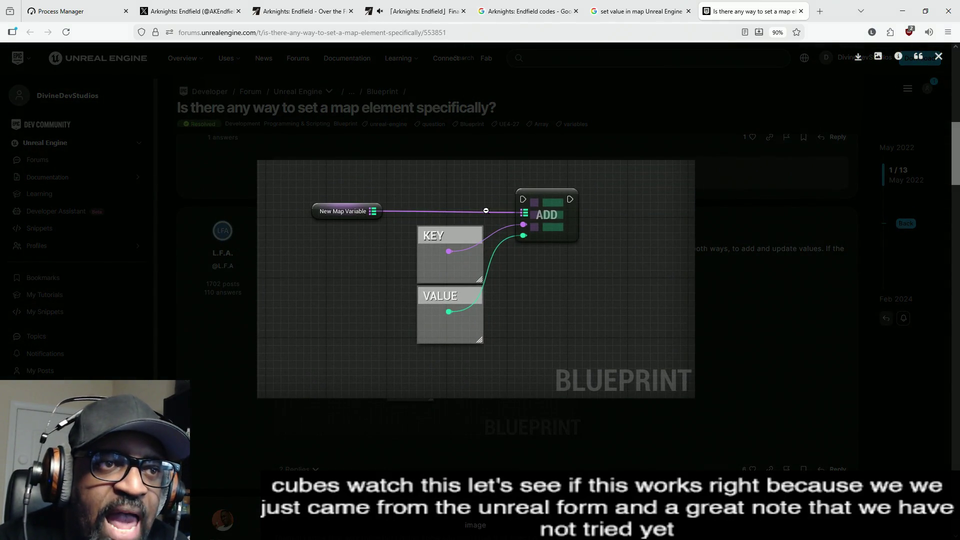
{"action": "left_click", "coordinate": [657, 93]}
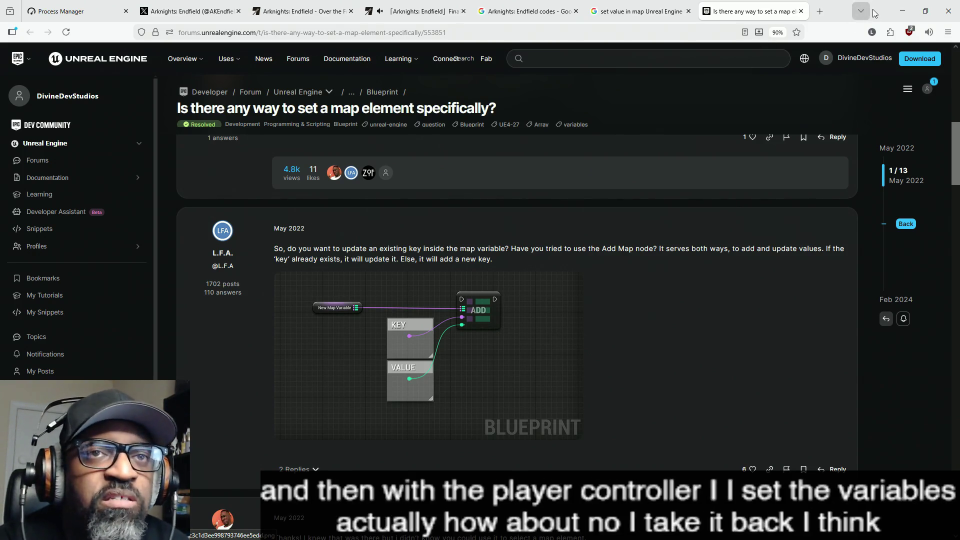
{"action": "left_click", "coordinate": [903, 11]}
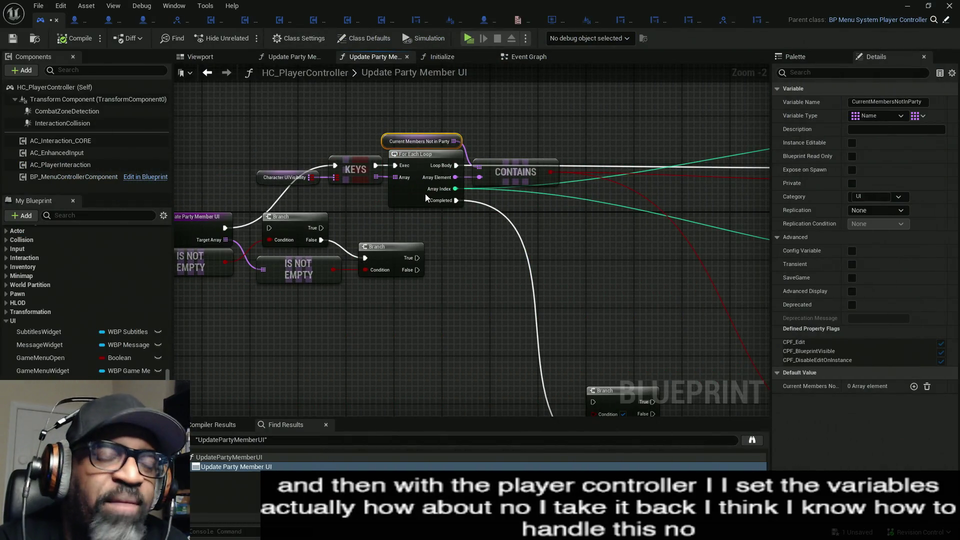
{"action": "left_click_drag", "start_coordinate": [425, 193], "coordinate": [244, 169]}
{"action": "scroll", "coordinate": [375, 250], "scroll_direction": "down", "scroll_amount": 7}
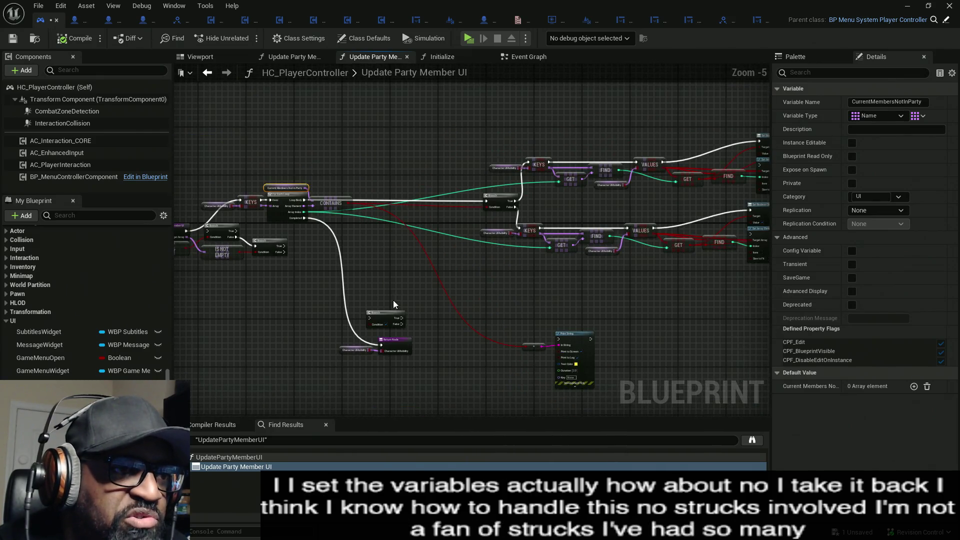
{"action": "left_click_drag", "start_coordinate": [393, 300], "coordinate": [385, 222]}
{"action": "left_click_drag", "start_coordinate": [495, 250], "coordinate": [397, 303]}
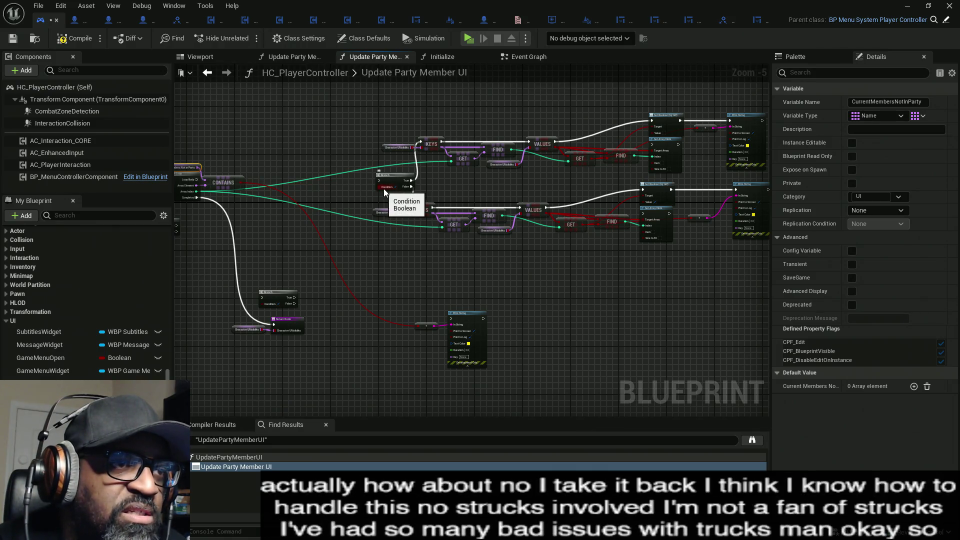
{"action": "scroll", "coordinate": [495, 215], "scroll_direction": "down", "scroll_amount": 1}
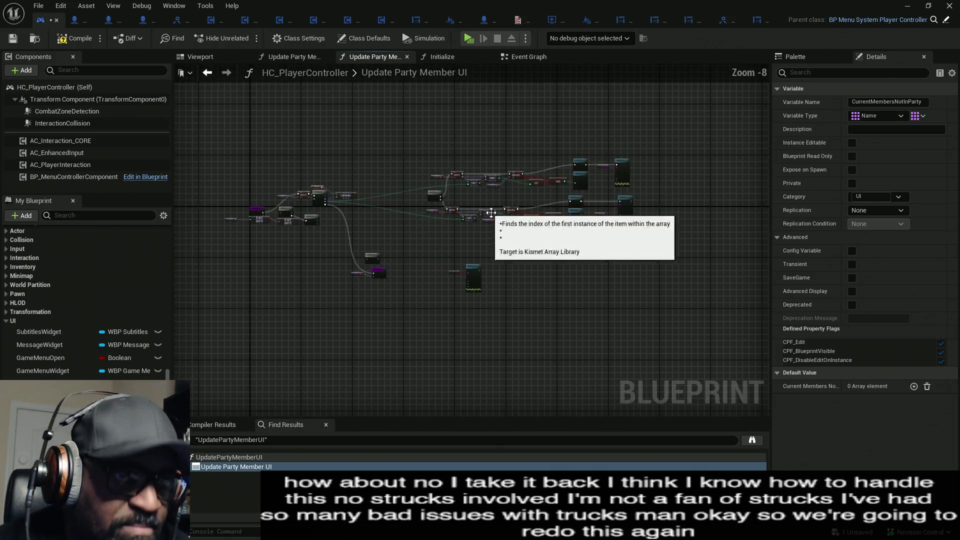
{"action": "scroll", "coordinate": [550, 223], "scroll_direction": "up", "scroll_amount": 1}
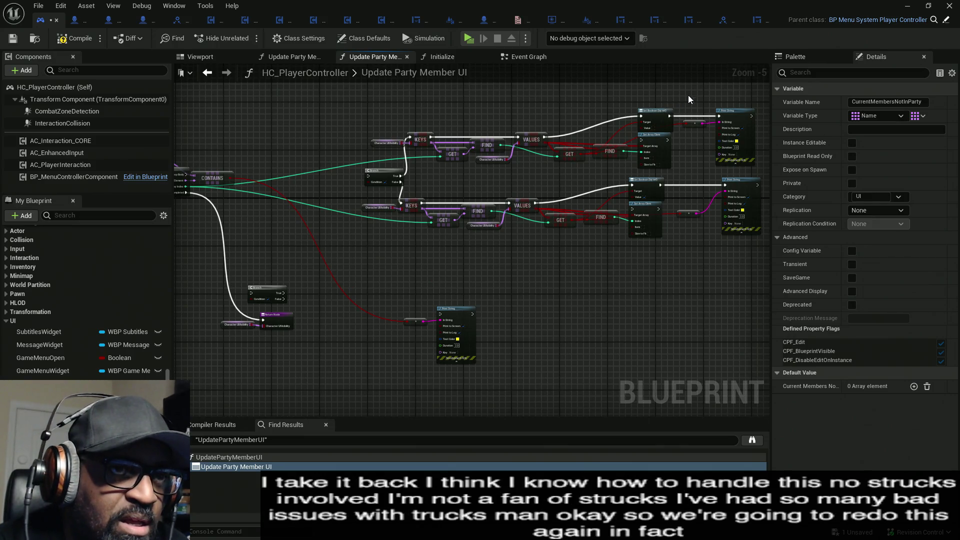
Delete the old Keys, Get and Find lookup nodes from the graph.
{"action": "mouse_move", "coordinate": [708, 100]}
{"action": "left_mouse_down"}
{"action": "mouse_move", "coordinate": [630, 170]}
{"action": "mouse_move", "coordinate": [393, 245]}
{"action": "mouse_move", "coordinate": [349, 249]}
{"action": "mouse_move", "coordinate": [410, 237]}
{"action": "left_mouse_up"}
{"action": "key", "text": "Delete"}
{"action": "scroll", "coordinate": [338, 193], "scroll_direction": "up", "scroll_amount": 3}
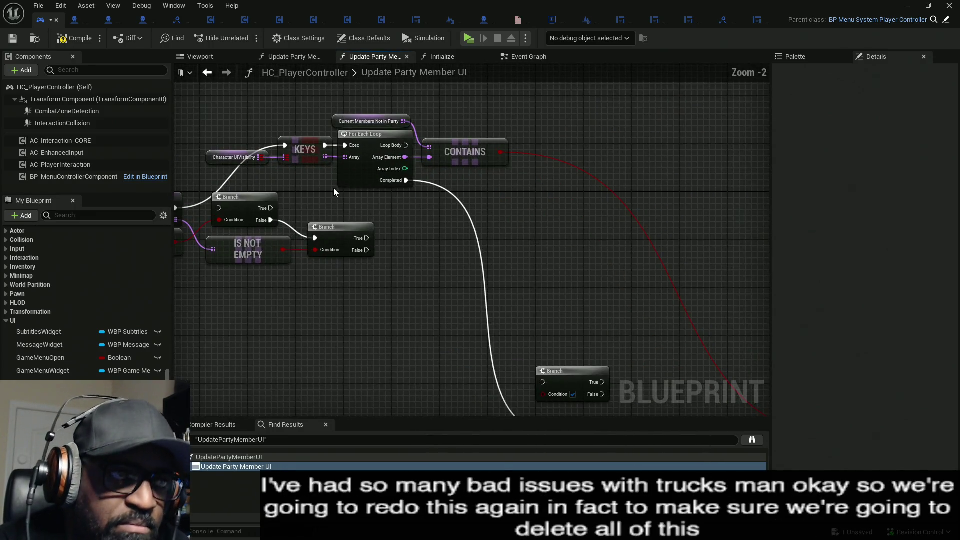
{"action": "left_click_drag", "start_coordinate": [600, 191], "coordinate": [250, 114]}
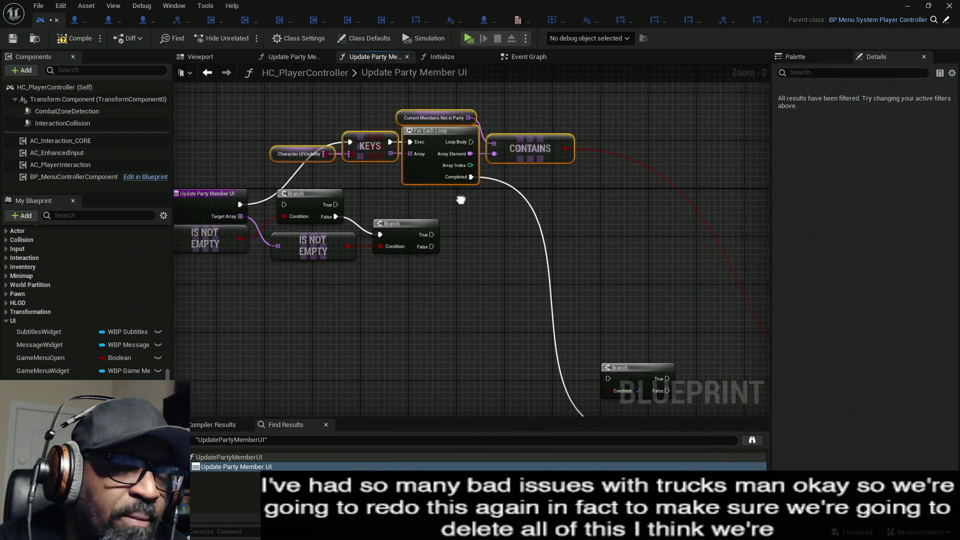
{"action": "left_click_drag", "start_coordinate": [407, 204], "coordinate": [462, 208]}
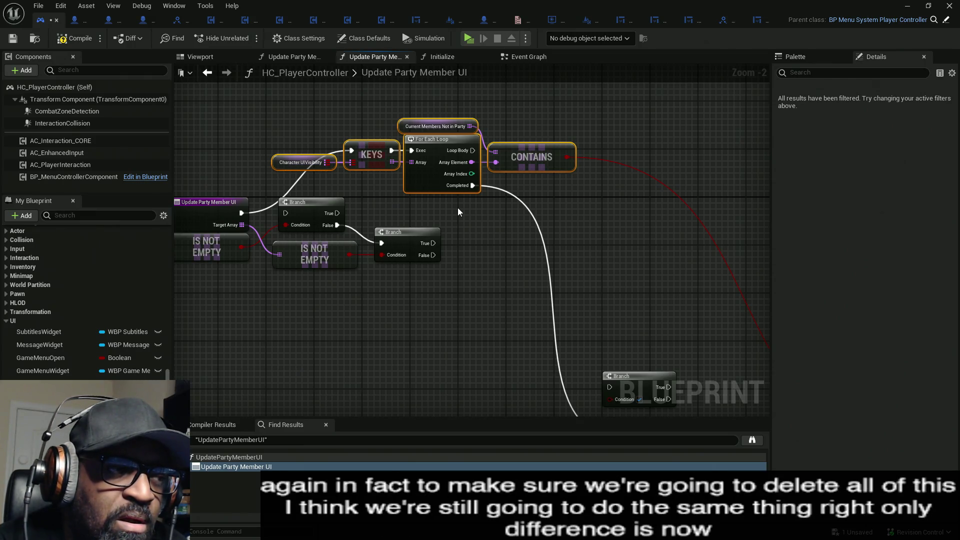
Add an Available Party Members getter, wire it to the For Each Loop Array, and route execution into the loop.
{"action": "left_click_drag", "start_coordinate": [195, 100], "coordinate": [265, 110]}
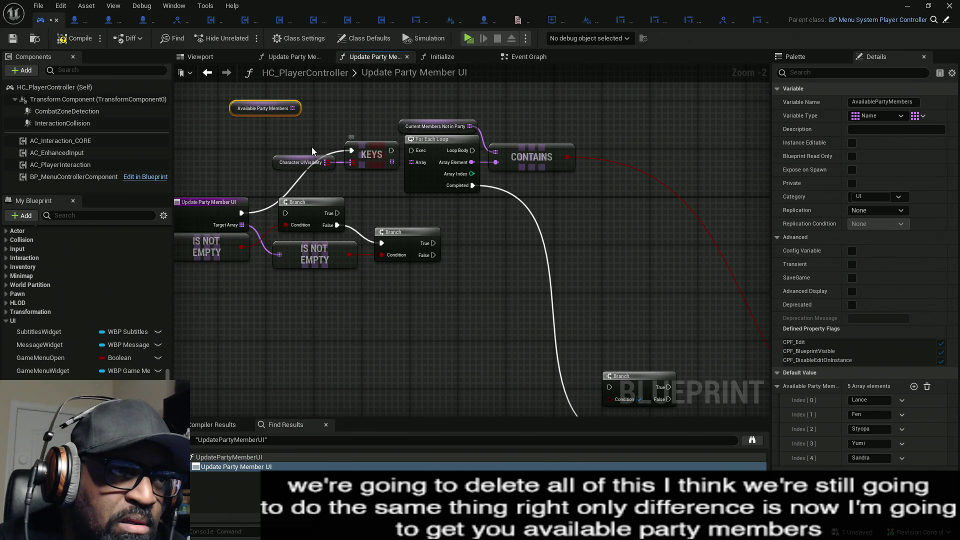
{"action": "left_click_drag", "start_coordinate": [311, 149], "coordinate": [352, 168]}
{"action": "left_click_drag", "start_coordinate": [428, 167], "coordinate": [307, 164]}
{"action": "left_click_drag", "start_coordinate": [348, 116], "coordinate": [466, 171]}
{"action": "left_click_drag", "start_coordinate": [307, 124], "coordinate": [398, 172]}
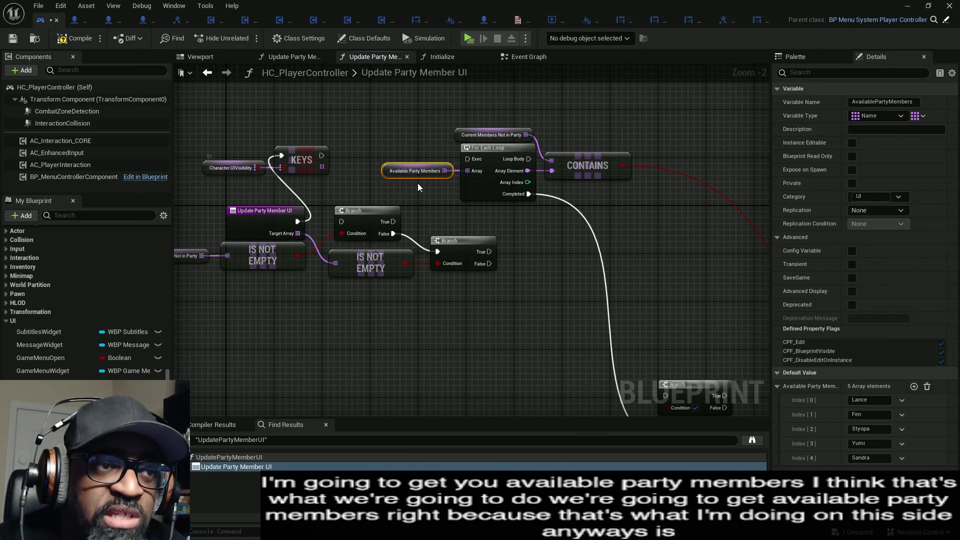
{"action": "left_click_drag", "start_coordinate": [362, 141], "coordinate": [449, 191]}
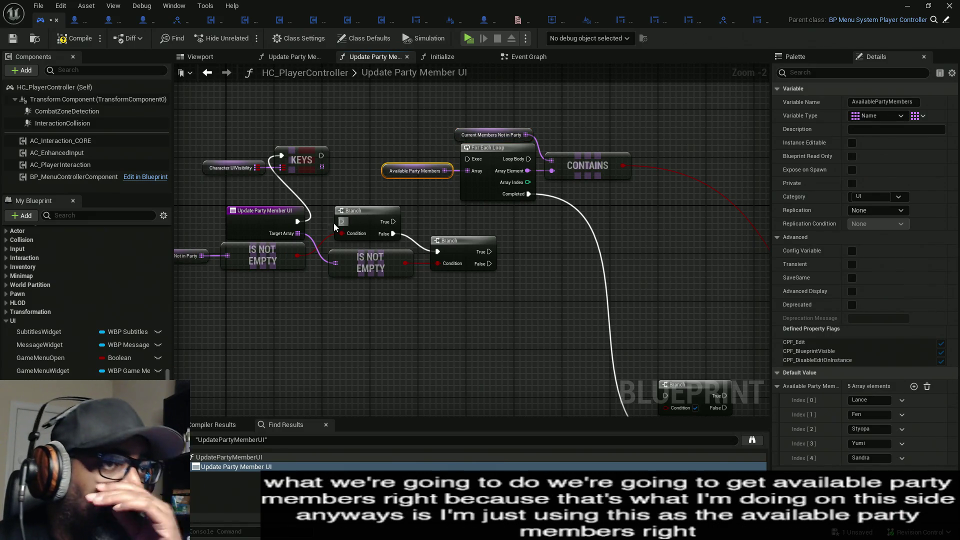
{"action": "left_click_drag", "start_coordinate": [297, 222], "coordinate": [470, 159]}
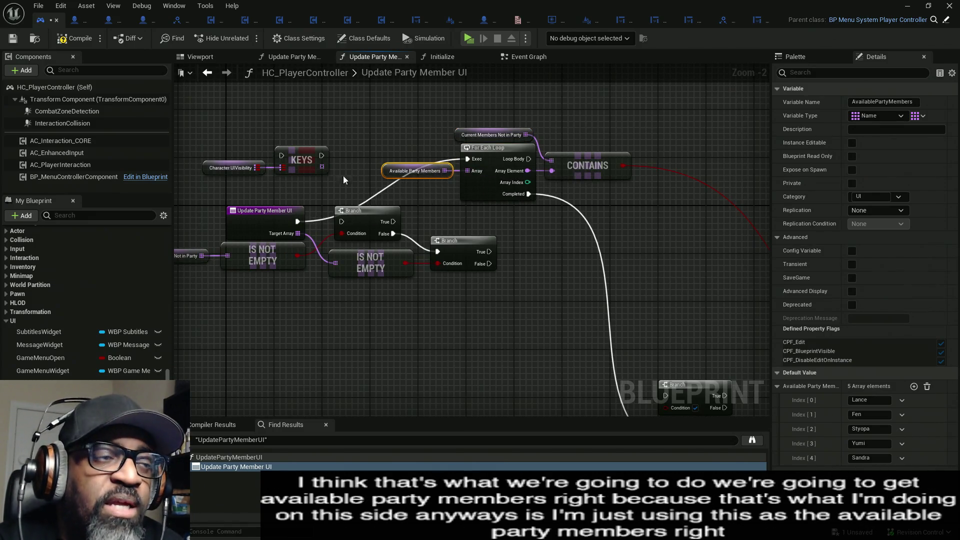
Check Available Party Members' default names and confirm Current Members Not in Party is empty.
{"action": "left_click_drag", "start_coordinate": [224, 145], "coordinate": [314, 171]}
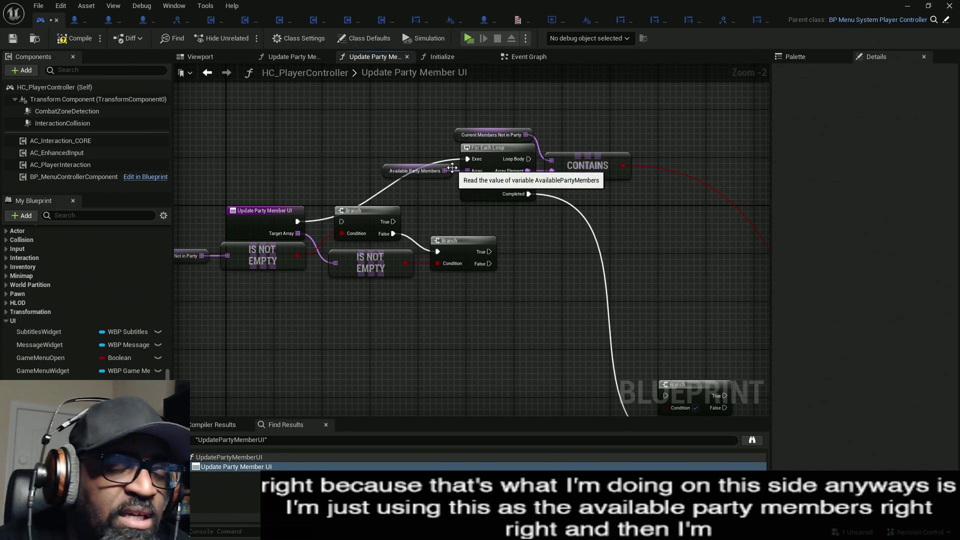
{"action": "left_click_drag", "start_coordinate": [390, 139], "coordinate": [397, 220]}
{"action": "left_click", "coordinate": [425, 170]}
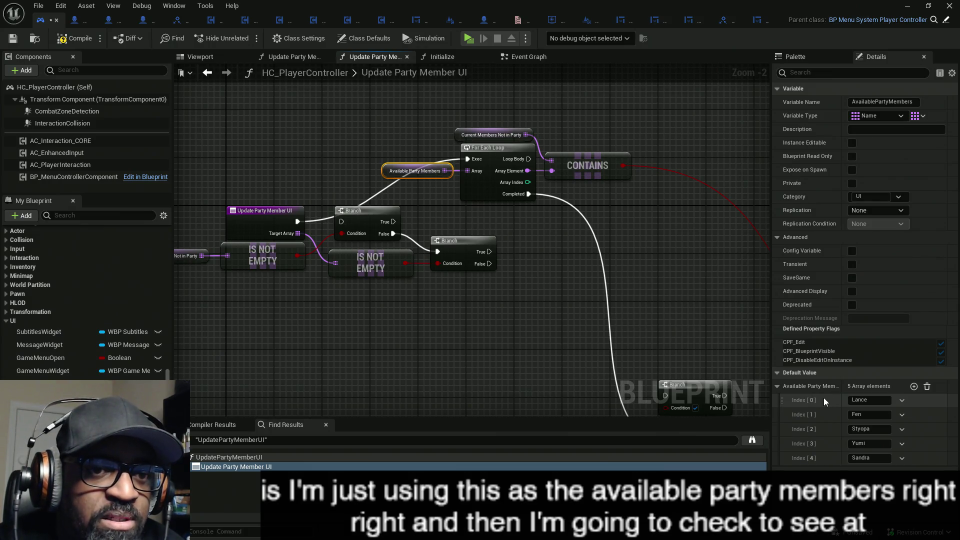
{"action": "left_click", "coordinate": [520, 134]}
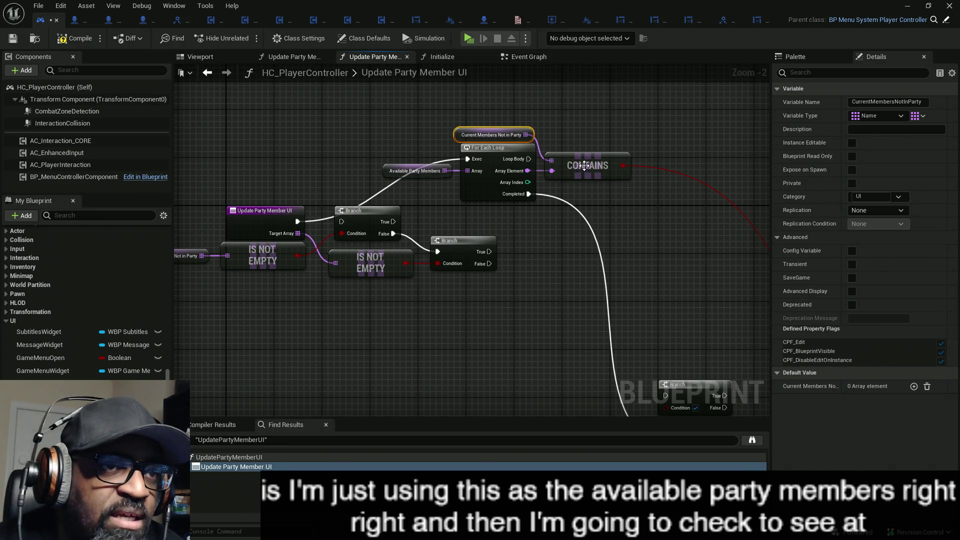
{"action": "left_click_drag", "start_coordinate": [380, 124], "coordinate": [413, 174]}
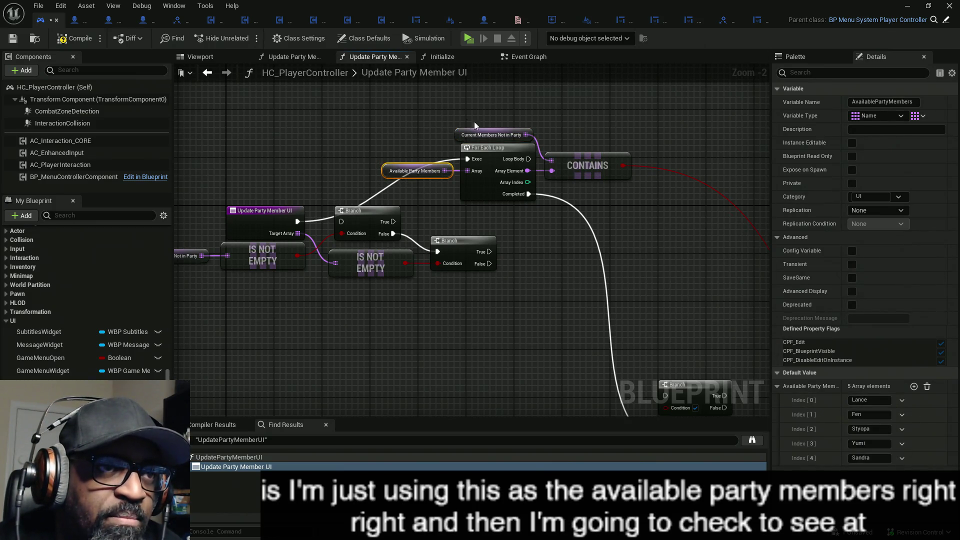
{"action": "left_click", "coordinate": [529, 129]}
Move the lower Branch beside CONTAINS and connect the Loop Body to it.
{"action": "left_click_drag", "start_coordinate": [660, 184], "coordinate": [446, 184]}
{"action": "mouse_move", "coordinate": [477, 396]}
{"action": "left_mouse_down"}
{"action": "mouse_move", "coordinate": [529, 212]}
{"action": "mouse_move", "coordinate": [520, 144]}
{"action": "mouse_move", "coordinate": [512, 156]}
{"action": "left_mouse_up"}
{"action": "mouse_move", "coordinate": [314, 160]}
{"action": "left_mouse_down"}
{"action": "mouse_move", "coordinate": [506, 162]}
{"action": "mouse_move", "coordinate": [489, 158]}
{"action": "left_mouse_up"}
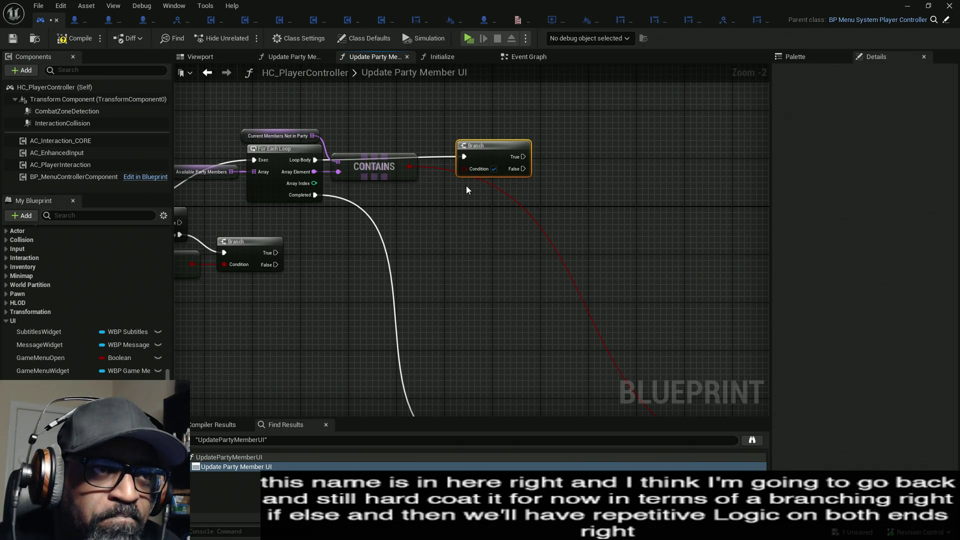
Connect the CONTAINS result to the Branch Condition pin.
{"action": "mouse_move", "coordinate": [409, 166]}
{"action": "left_mouse_down"}
{"action": "mouse_move", "coordinate": [464, 168]}
{"action": "mouse_move", "coordinate": [436, 170]}
{"action": "left_mouse_up"}
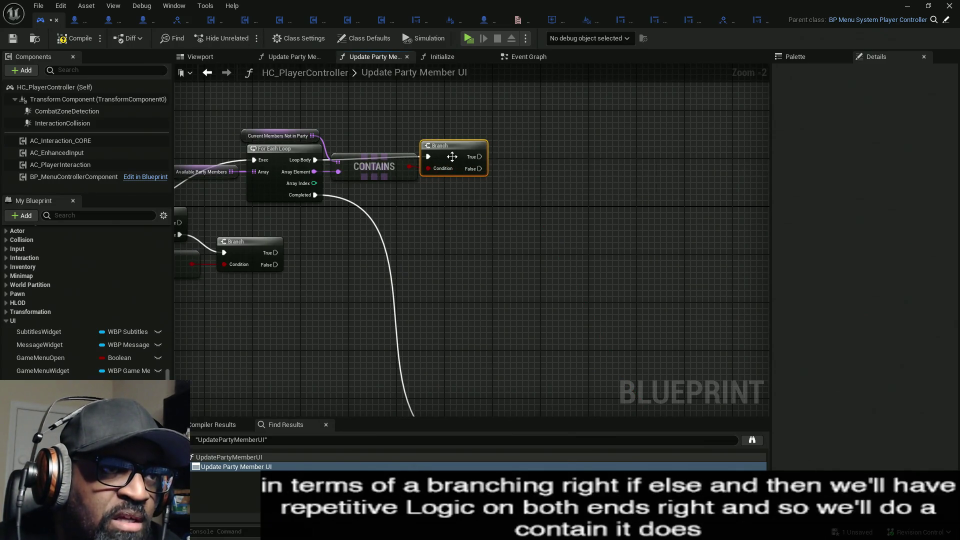
{"action": "left_click_drag", "start_coordinate": [279, 158], "coordinate": [344, 181]}
{"action": "left_click", "coordinate": [261, 194]}
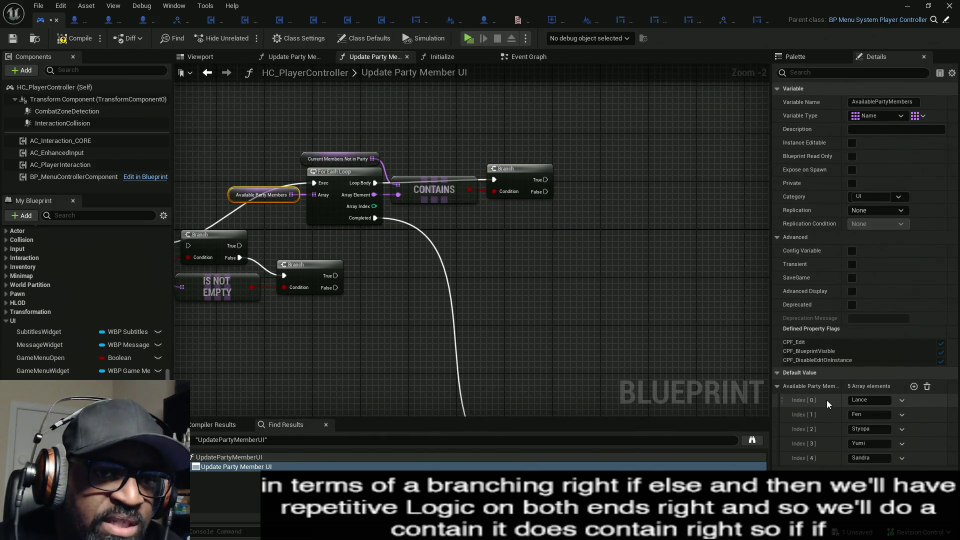
{"action": "left_click_drag", "start_coordinate": [285, 125], "coordinate": [380, 166]}
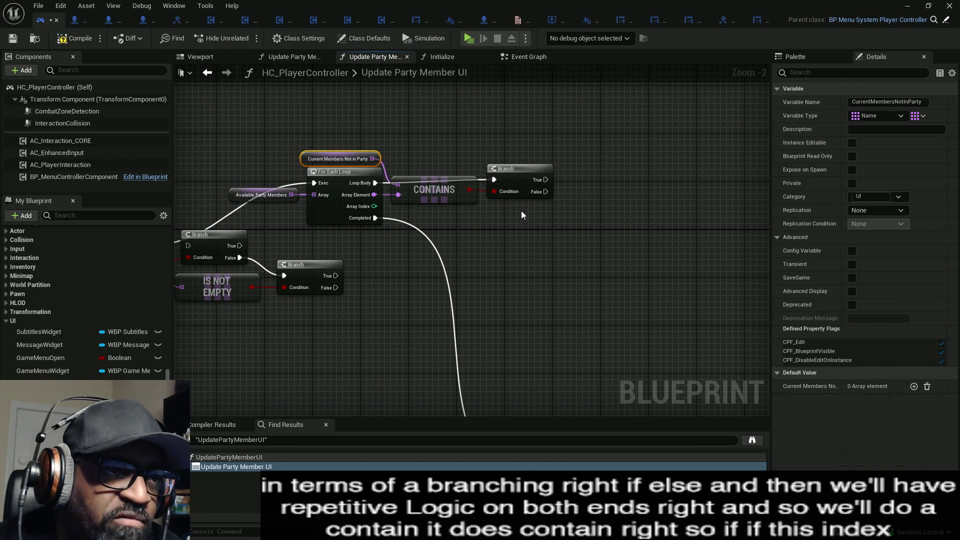
{"action": "mouse_move", "coordinate": [545, 180]}
{"action": "left_mouse_down"}
{"action": "mouse_move", "coordinate": [595, 148]}
{"action": "mouse_move", "coordinate": [636, 86]}
{"action": "left_mouse_up"}
{"action": "left_click", "coordinate": [570, 221]}
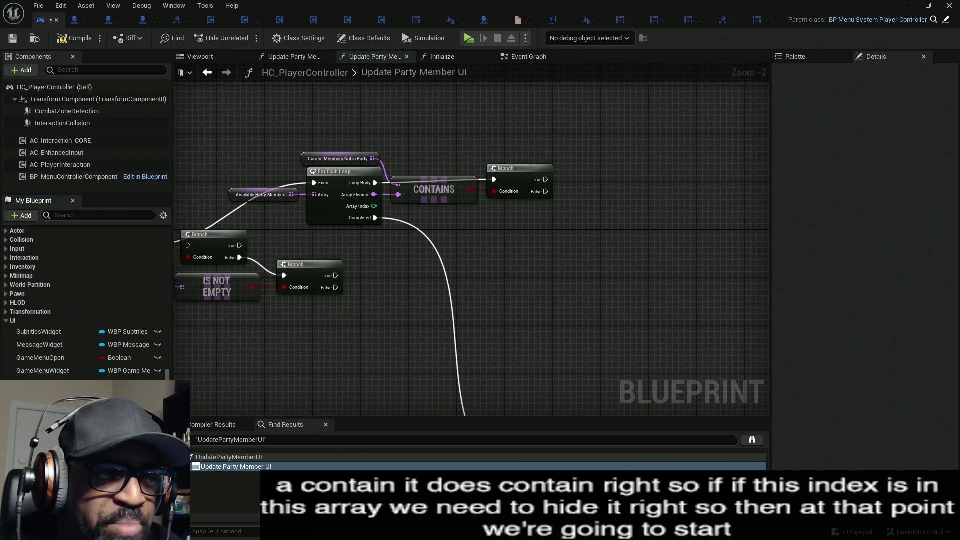
Save the blueprint and drag a CharacterUIVisibility getter in beside the Branch.
{"action": "left_click", "coordinate": [43, 383]}
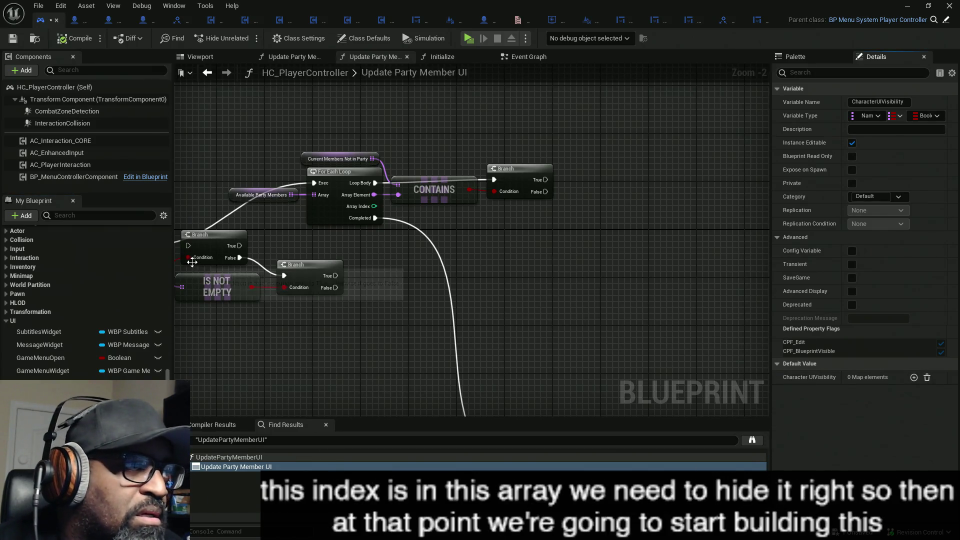
{"action": "key", "text": "ctrl+s"}
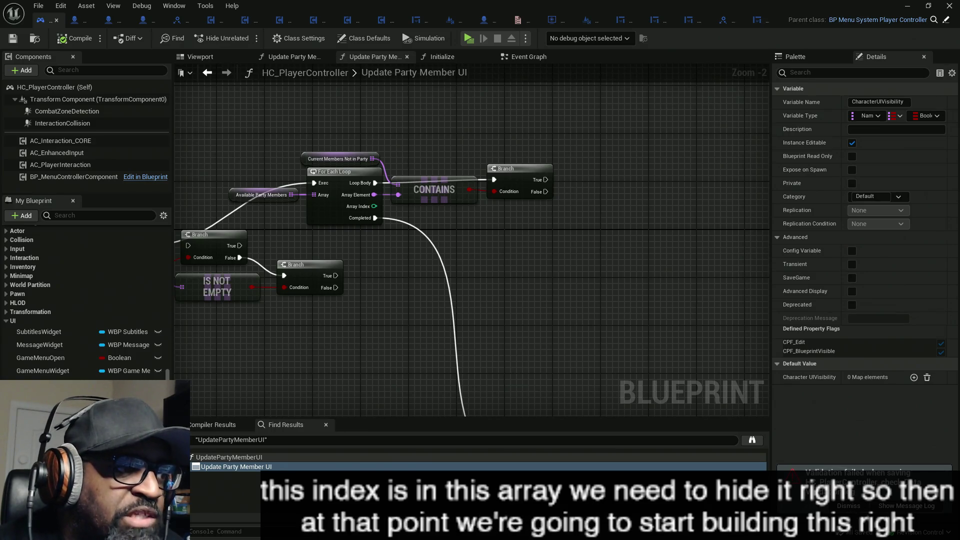
{"action": "mouse_move", "coordinate": [42, 384]}
{"action": "left_mouse_down"}
{"action": "mouse_move", "coordinate": [643, 134]}
{"action": "mouse_move", "coordinate": [513, 127]}
{"action": "mouse_move", "coordinate": [502, 144]}
{"action": "left_mouse_up"}
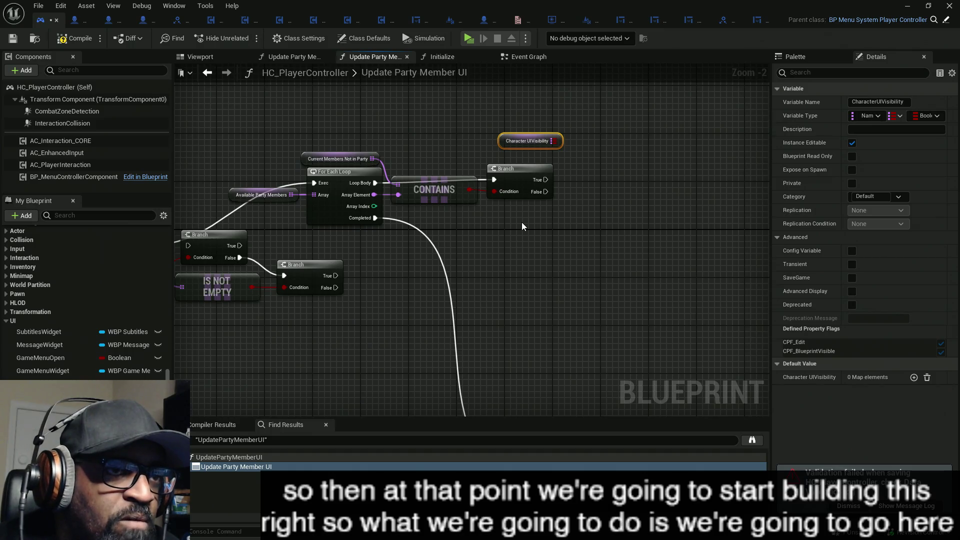
Add a CharacterUIVisibility Map Add on Branch True, keyed by the loop's Array Element.
{"action": "mouse_move", "coordinate": [514, 142]}
{"action": "left_mouse_down"}
{"action": "mouse_move", "coordinate": [508, 148]}
{"action": "mouse_move", "coordinate": [619, 146]}
{"action": "left_mouse_up"}
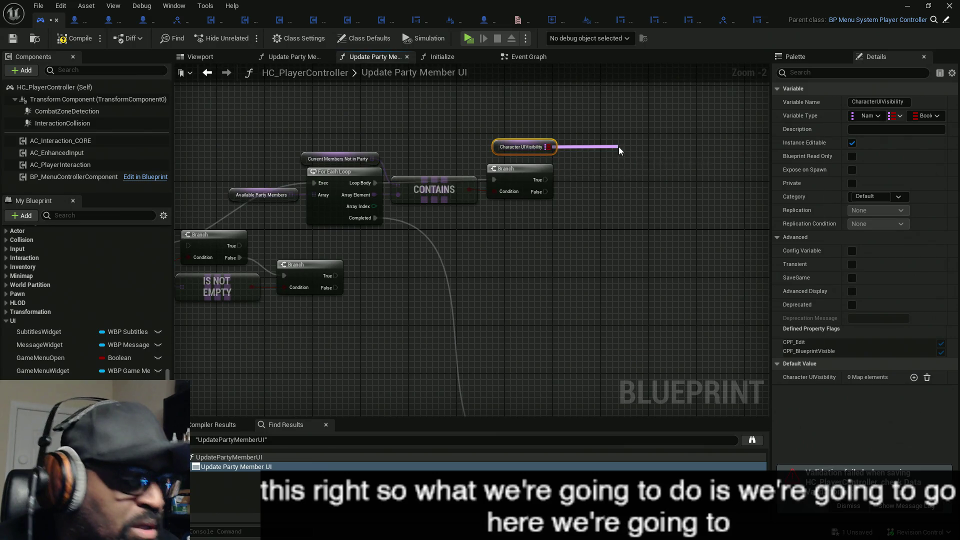
{"action": "type", "text": "add"}
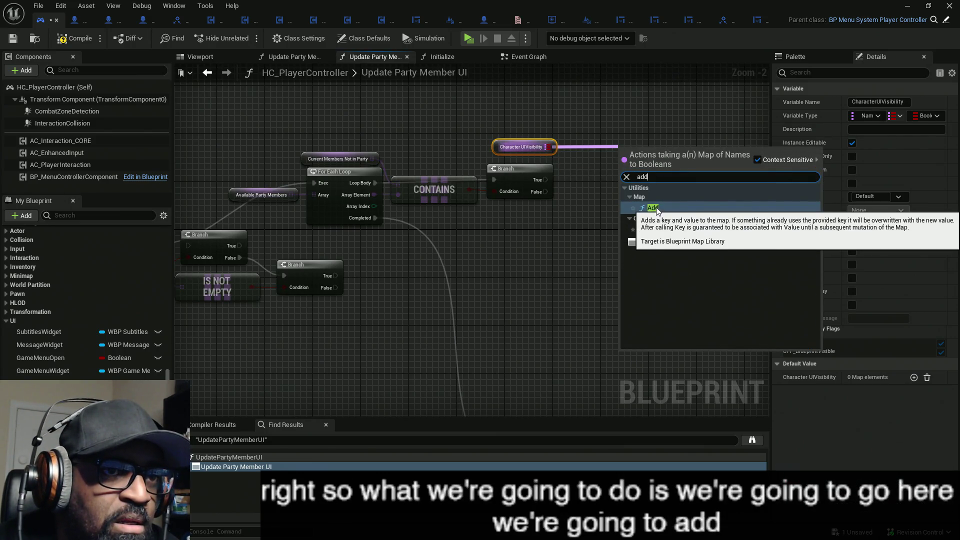
{"action": "left_click", "coordinate": [655, 207]}
{"action": "left_click_drag", "start_coordinate": [620, 156], "coordinate": [546, 179]}
{"action": "left_click_drag", "start_coordinate": [628, 173], "coordinate": [664, 124]}
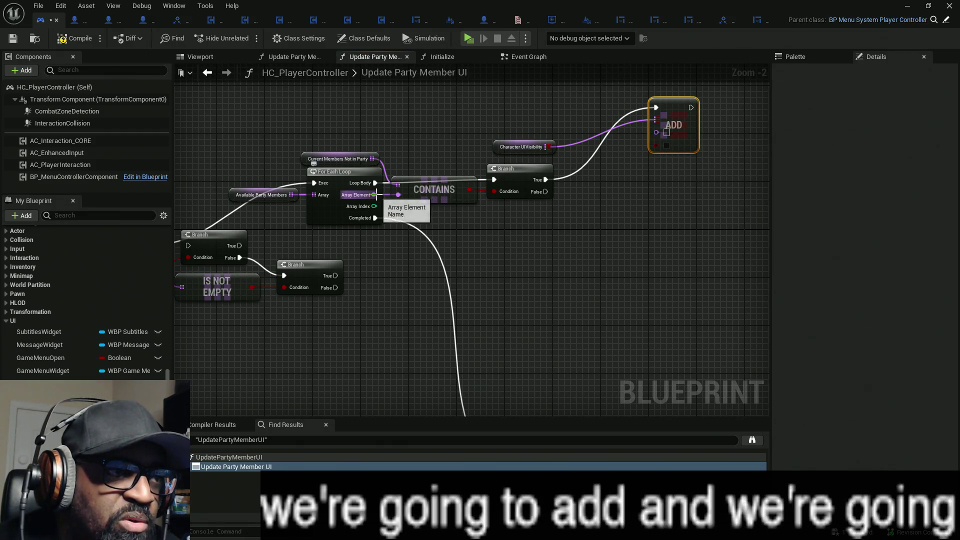
{"action": "mouse_move", "coordinate": [374, 195]}
{"action": "left_mouse_down"}
{"action": "mouse_move", "coordinate": [657, 132]}
{"action": "mouse_move", "coordinate": [416, 136]}
{"action": "left_mouse_up"}
{"action": "double_click", "coordinate": [613, 126]}
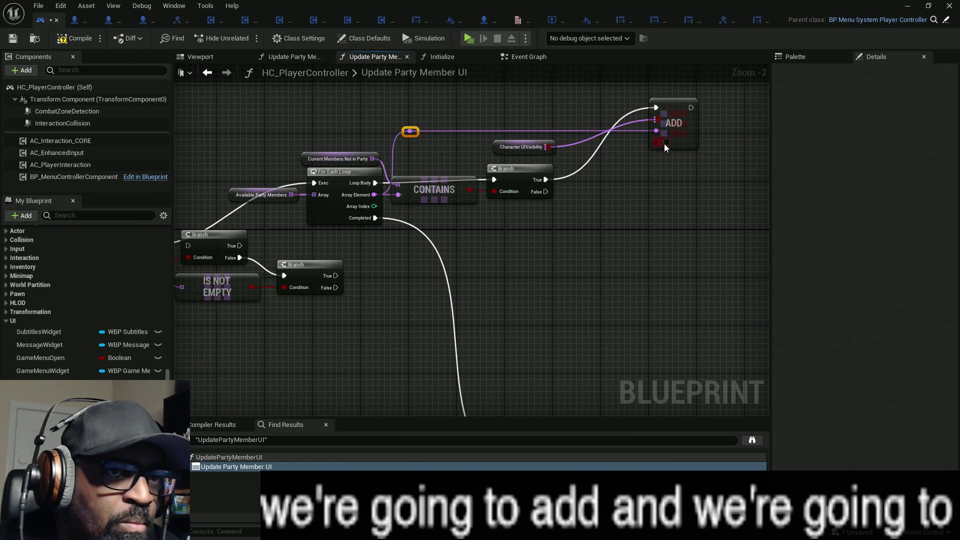
{"action": "mouse_move", "coordinate": [522, 147]}
{"action": "left_mouse_down"}
{"action": "mouse_move", "coordinate": [569, 118]}
{"action": "mouse_move", "coordinate": [691, 164]}
{"action": "left_mouse_up"}
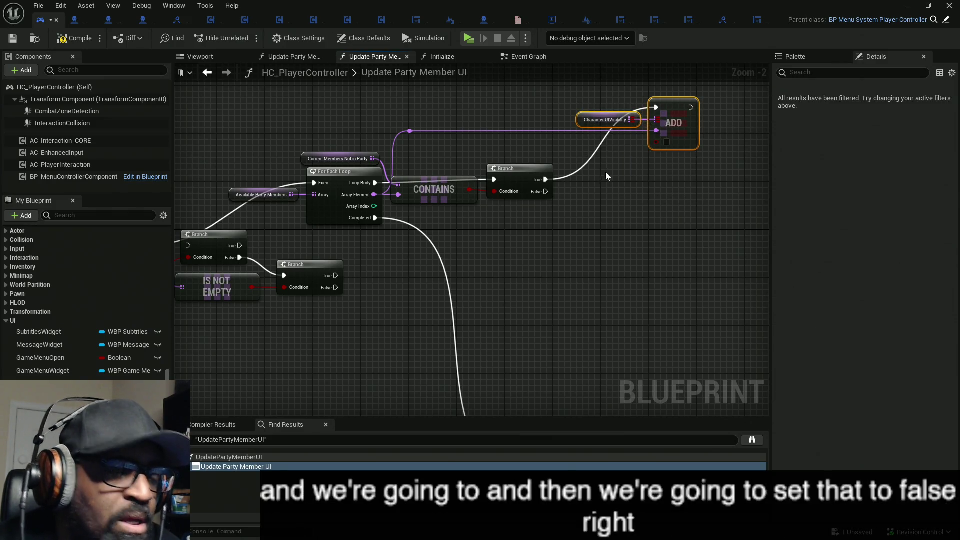
Duplicate the Map Add onto Branch False with Value ticked true, and unhook the loop's Completed wire.
{"action": "key", "text": "ctrl+c"}
{"action": "key", "text": "ctrl+v"}
{"action": "mouse_move", "coordinate": [546, 191]}
{"action": "left_mouse_down"}
{"action": "mouse_move", "coordinate": [640, 246]}
{"action": "mouse_move", "coordinate": [629, 225]}
{"action": "mouse_move", "coordinate": [632, 235]}
{"action": "mouse_move", "coordinate": [620, 238]}
{"action": "left_mouse_up"}
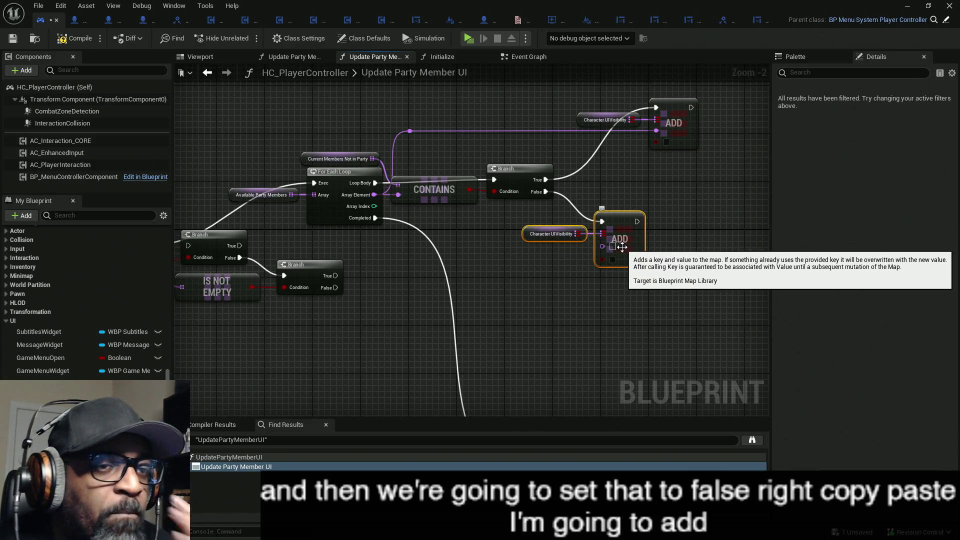
{"action": "left_click", "coordinate": [613, 260]}
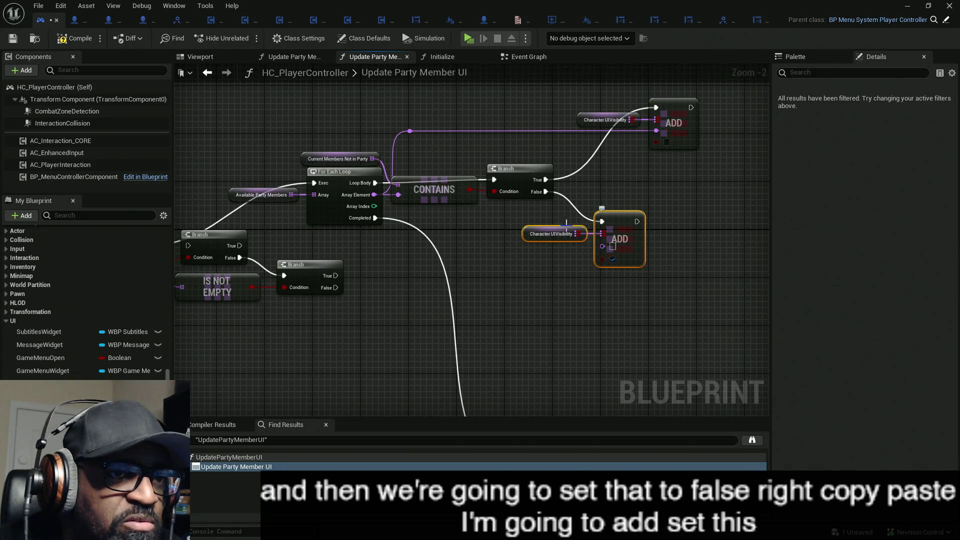
{"action": "mouse_move", "coordinate": [645, 257]}
{"action": "left_mouse_down"}
{"action": "mouse_move", "coordinate": [692, 250]}
{"action": "mouse_move", "coordinate": [456, 224]}
{"action": "mouse_move", "coordinate": [414, 173]}
{"action": "mouse_move", "coordinate": [428, 194]}
{"action": "mouse_move", "coordinate": [385, 207]}
{"action": "mouse_move", "coordinate": [385, 199]}
{"action": "mouse_move", "coordinate": [418, 212]}
{"action": "mouse_move", "coordinate": [379, 196]}
{"action": "left_mouse_up"}
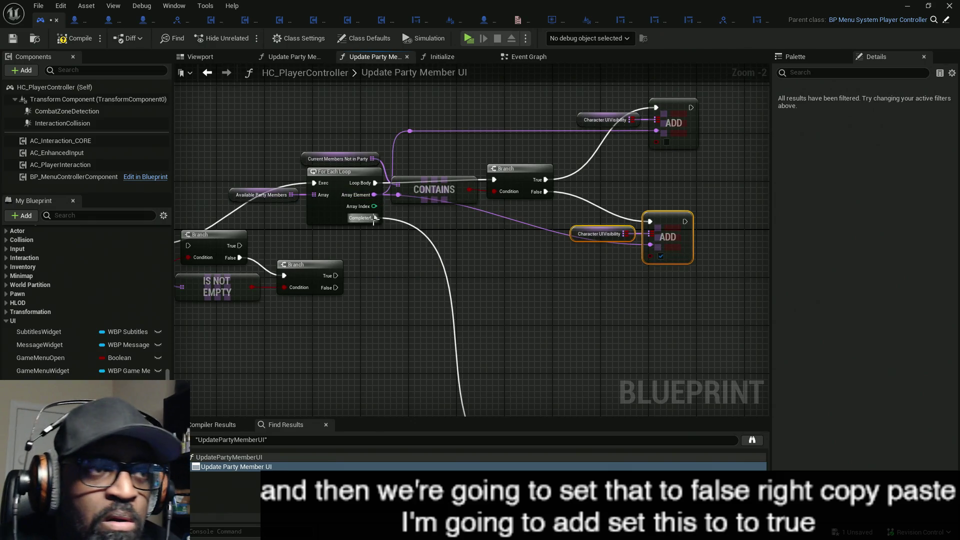
{"action": "left_click", "coordinate": [373, 219], "text": "alt"}
{"action": "double_click", "coordinate": [502, 216]}
{"action": "mouse_move", "coordinate": [506, 218]}
{"action": "left_mouse_down"}
{"action": "mouse_move", "coordinate": [389, 249]}
{"action": "mouse_move", "coordinate": [422, 256]}
{"action": "mouse_move", "coordinate": [416, 263]}
{"action": "mouse_move", "coordinate": [413, 252]}
{"action": "left_mouse_up"}
{"action": "scroll", "coordinate": [461, 306], "scroll_direction": "down", "scroll_amount": 6}
{"action": "scroll", "coordinate": [468, 287], "scroll_direction": "up", "scroll_amount": 4}
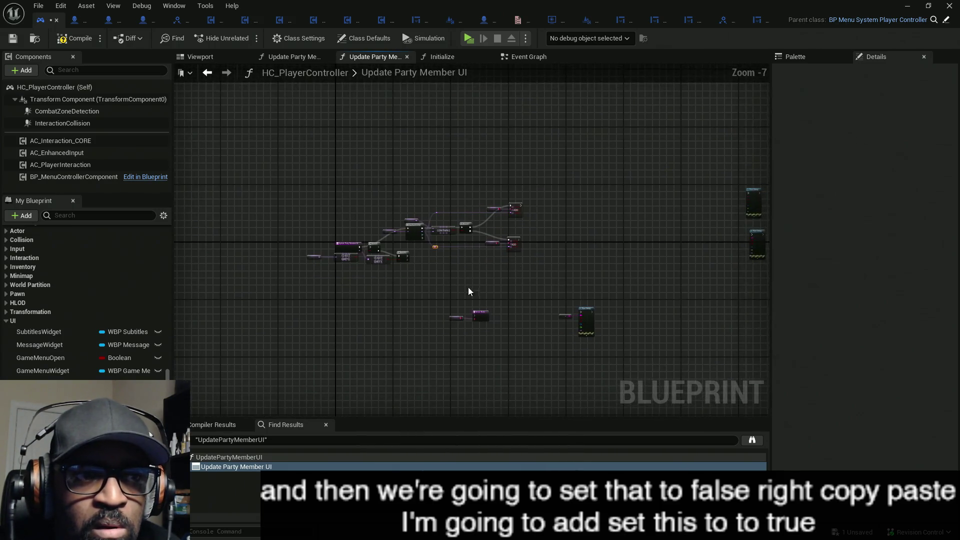
Link the party loop's Completed to the Return Node and move Print String beside it.
{"action": "mouse_move", "coordinate": [479, 328]}
{"action": "left_mouse_down"}
{"action": "mouse_move", "coordinate": [377, 199]}
{"action": "mouse_move", "coordinate": [370, 158]}
{"action": "left_mouse_up"}
{"action": "left_click_drag", "start_coordinate": [344, 225], "coordinate": [543, 316]}
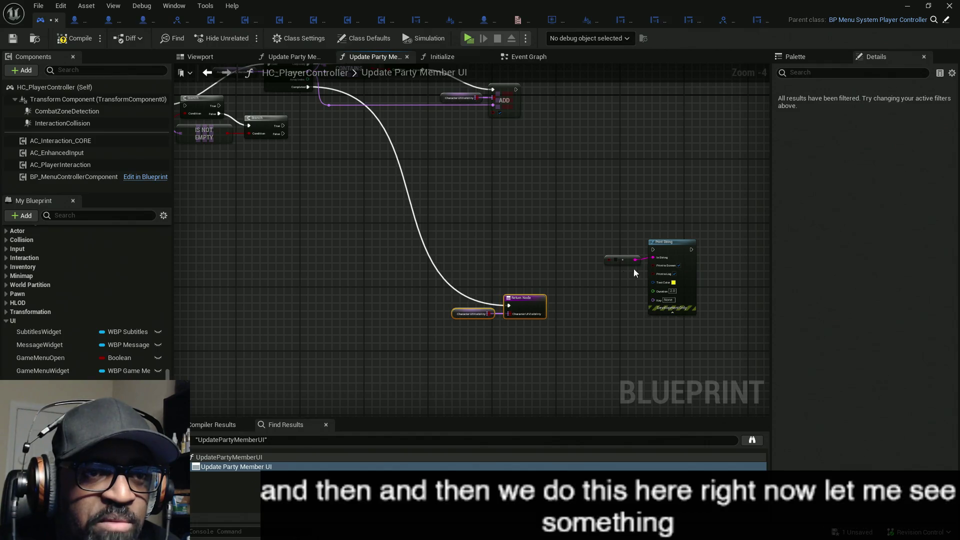
{"action": "left_click", "coordinate": [671, 252]}
{"action": "mouse_move", "coordinate": [671, 251]}
{"action": "left_mouse_down"}
{"action": "mouse_move", "coordinate": [426, 250]}
{"action": "mouse_move", "coordinate": [416, 306]}
{"action": "left_mouse_up"}
{"action": "left_click", "coordinate": [400, 237]}
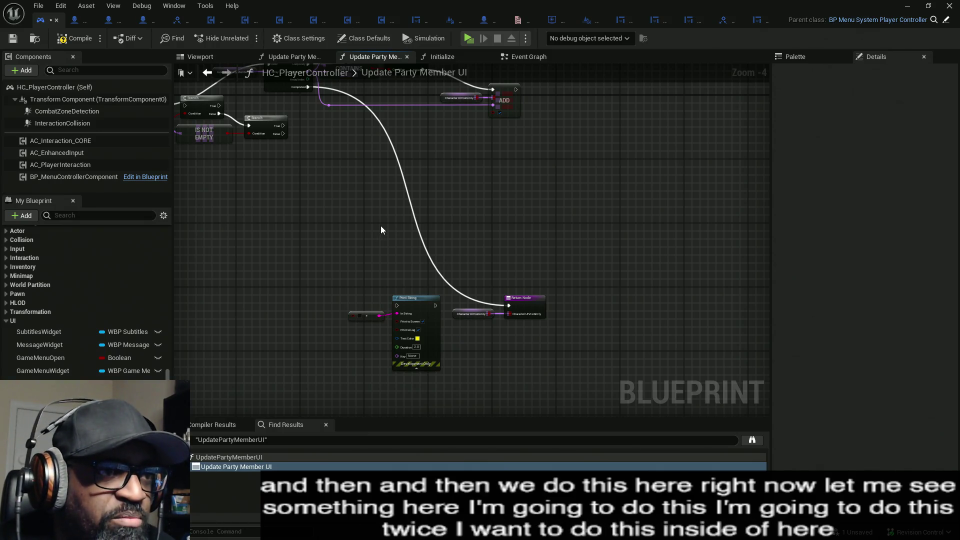
{"action": "mouse_move", "coordinate": [300, 241]}
{"action": "left_mouse_down"}
{"action": "mouse_move", "coordinate": [377, 263]}
{"action": "mouse_move", "coordinate": [294, 223]}
{"action": "mouse_move", "coordinate": [425, 275]}
{"action": "mouse_move", "coordinate": [450, 255]}
{"action": "mouse_move", "coordinate": [379, 263]}
{"action": "mouse_move", "coordinate": [394, 251]}
{"action": "left_mouse_up"}
Paste a second CharacterUIVisibility getter and add a Keys node run after the party loop completes.
{"action": "left_click", "coordinate": [514, 164]}
{"action": "key", "text": "ctrl+c"}
{"action": "key", "text": "ctrl+v"}
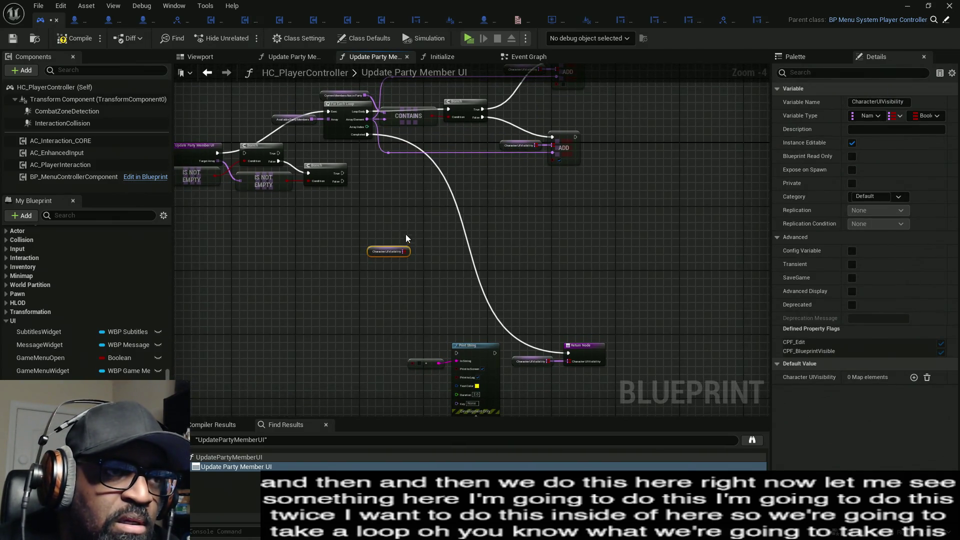
{"action": "left_click_drag", "start_coordinate": [404, 252], "coordinate": [433, 257]}
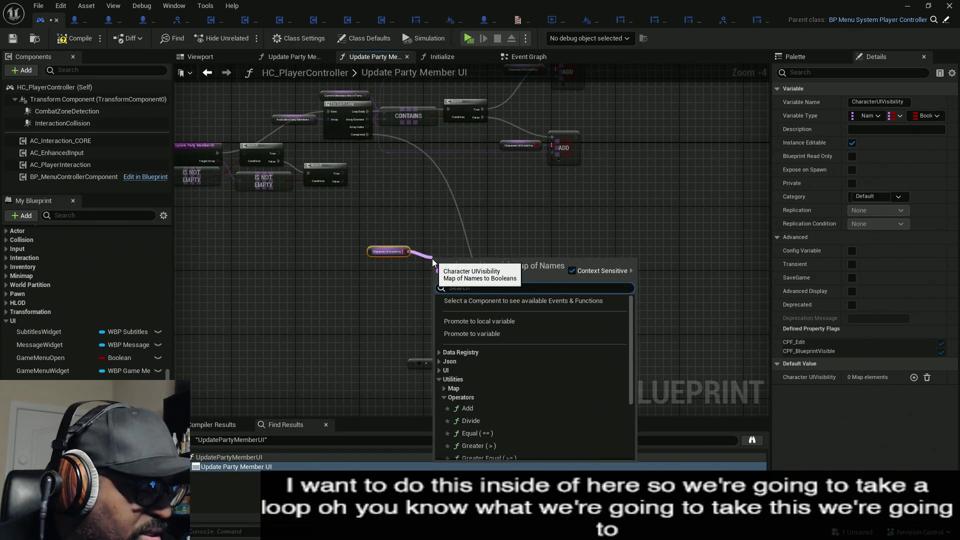
{"action": "type", "text": "key"}
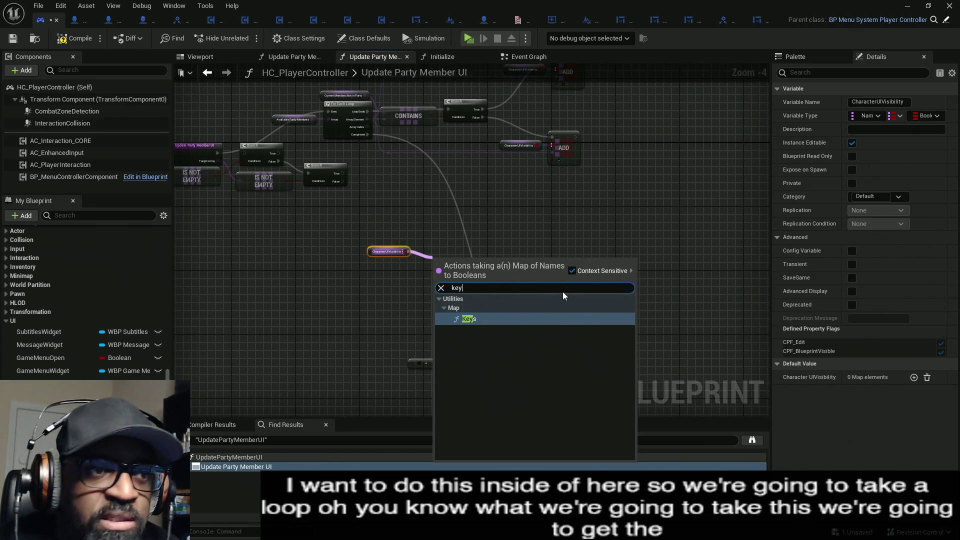
{"action": "left_click", "coordinate": [499, 319]}
{"action": "left_click_drag", "start_coordinate": [439, 266], "coordinate": [369, 136]}
{"action": "mouse_move", "coordinate": [369, 248]}
{"action": "left_mouse_down"}
{"action": "mouse_move", "coordinate": [390, 267]}
{"action": "mouse_move", "coordinate": [476, 267]}
{"action": "left_mouse_up"}
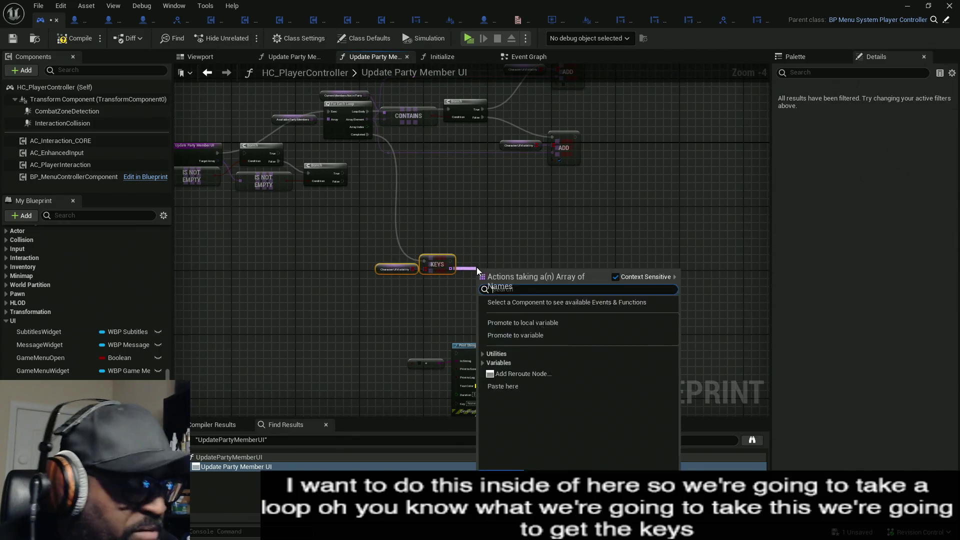
Loop over the map keys with For Each Loop, printing each Array Element via Print String.
{"action": "type", "text": "loop"}
{"action": "left_click", "coordinate": [542, 330]}
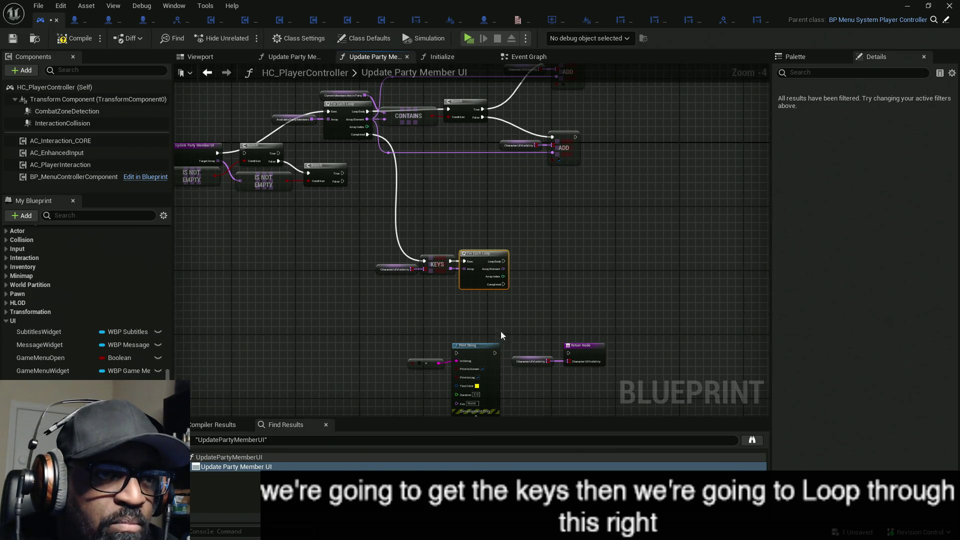
{"action": "left_click_drag", "start_coordinate": [424, 337], "coordinate": [500, 390]}
{"action": "left_click_drag", "start_coordinate": [426, 362], "coordinate": [542, 286]}
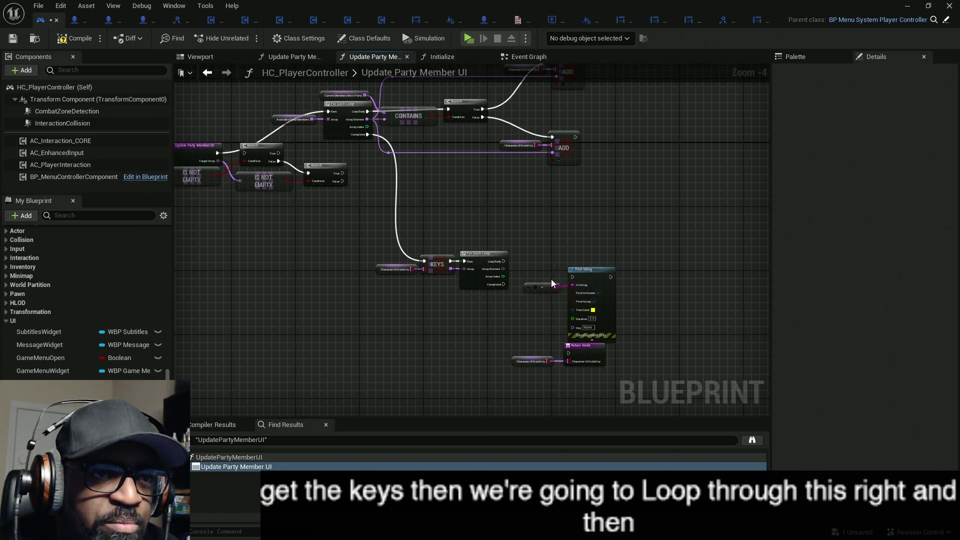
{"action": "key", "text": "Delete"}
{"action": "scroll", "coordinate": [585, 274], "scroll_direction": "up", "scroll_amount": 2}
{"action": "mouse_move", "coordinate": [567, 279]}
{"action": "left_mouse_down"}
{"action": "mouse_move", "coordinate": [465, 257]}
{"action": "mouse_move", "coordinate": [569, 291]}
{"action": "mouse_move", "coordinate": [590, 254]}
{"action": "left_mouse_up"}
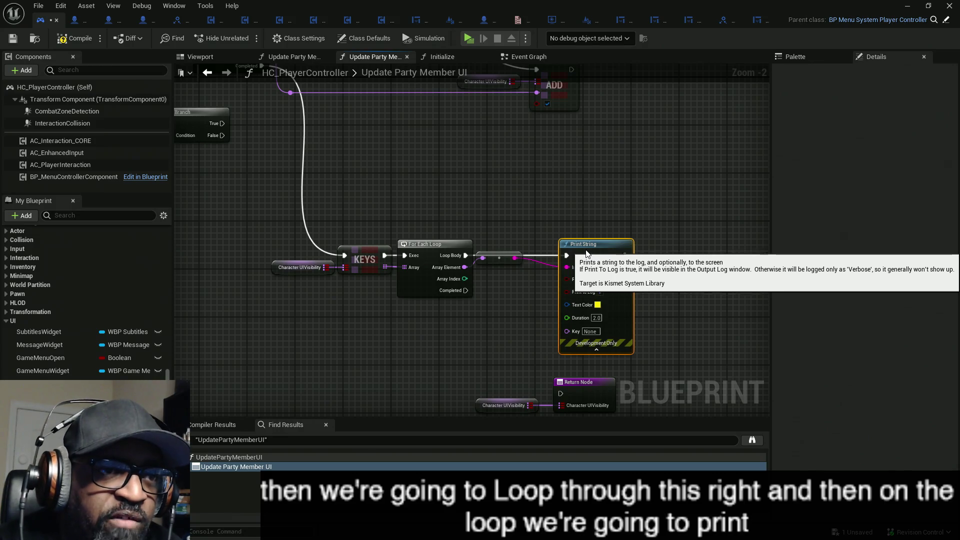
{"action": "left_click", "coordinate": [515, 259]}
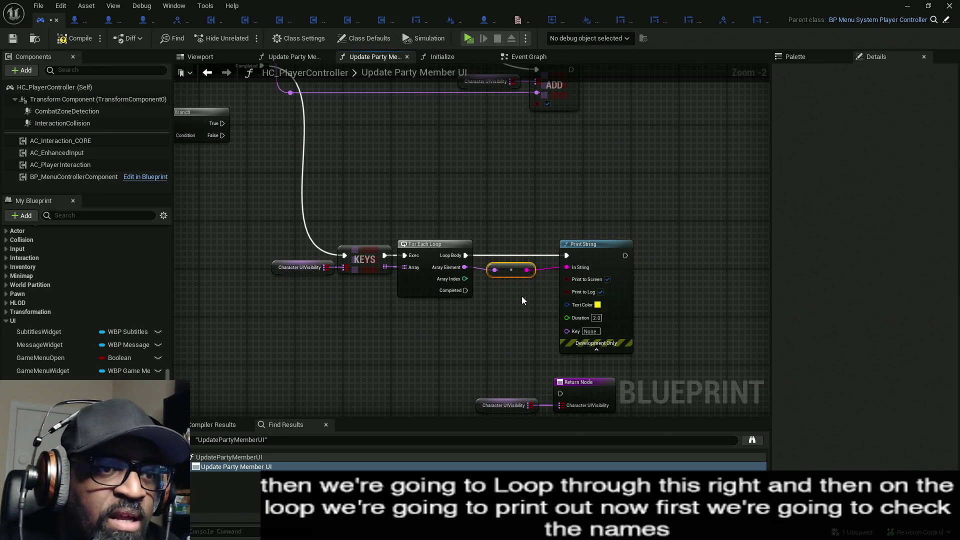
{"action": "left_click_drag", "start_coordinate": [521, 296], "coordinate": [460, 211]}
{"action": "left_click_drag", "start_coordinate": [427, 290], "coordinate": [544, 331]}
Wire Print String into the Return Node, compile, run a brief Play test, then review the party loop.
{"action": "mouse_move", "coordinate": [499, 309]}
{"action": "left_mouse_down"}
{"action": "mouse_move", "coordinate": [573, 167]}
{"action": "mouse_move", "coordinate": [564, 171]}
{"action": "left_mouse_up"}
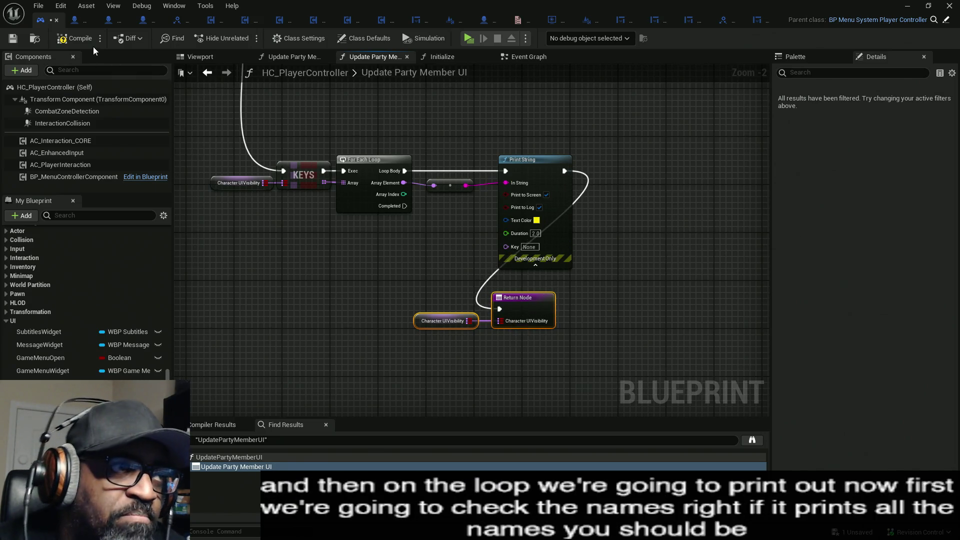
{"action": "left_click", "coordinate": [85, 40]}
{"action": "left_click", "coordinate": [365, 80]}
{"action": "left_click", "coordinate": [468, 39]}
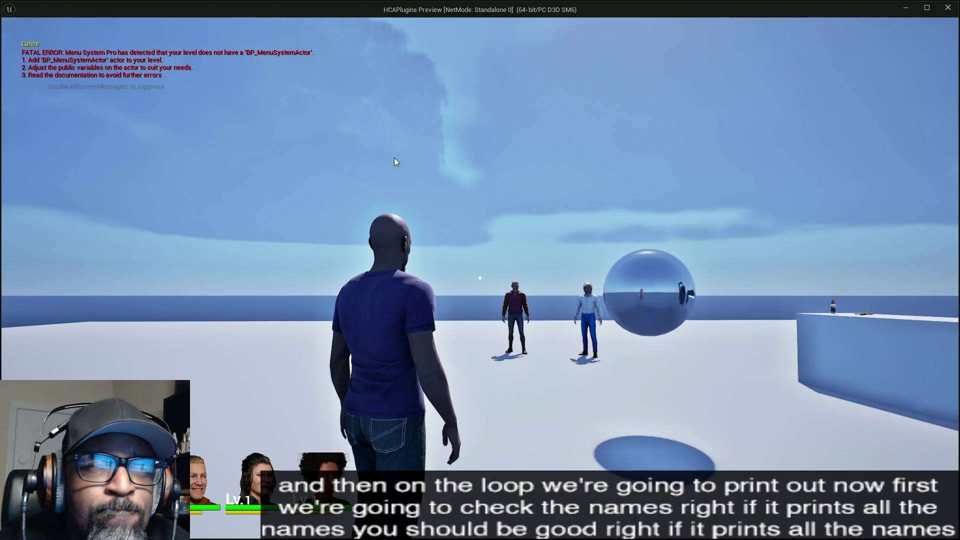
{"action": "key", "text": "Escape"}
{"action": "scroll", "coordinate": [475, 265], "scroll_direction": "up", "scroll_amount": 2}
{"action": "mouse_move", "coordinate": [506, 309]}
{"action": "left_mouse_down"}
{"action": "mouse_move", "coordinate": [497, 285]}
{"action": "mouse_move", "coordinate": [509, 295]}
{"action": "left_mouse_up"}
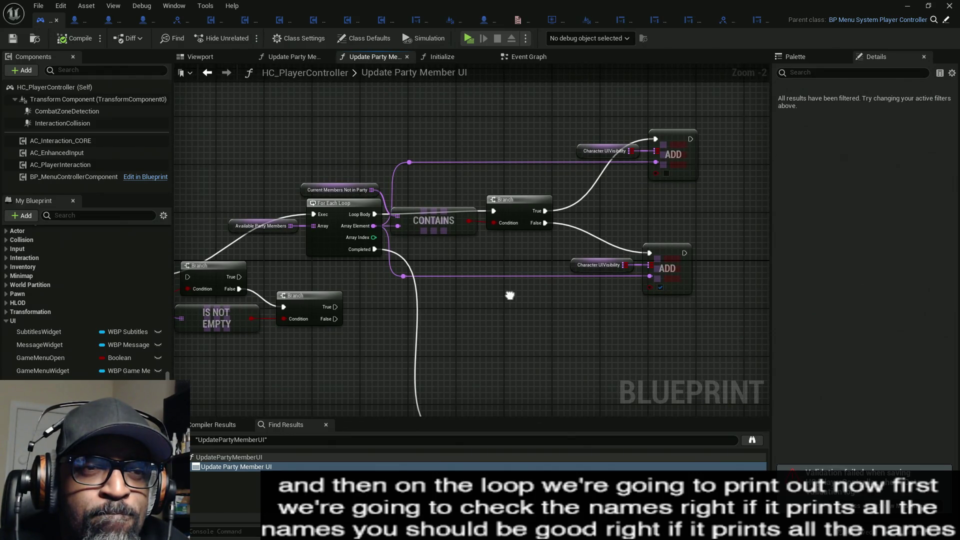
{"action": "left_click_drag", "start_coordinate": [509, 296], "coordinate": [509, 295]}
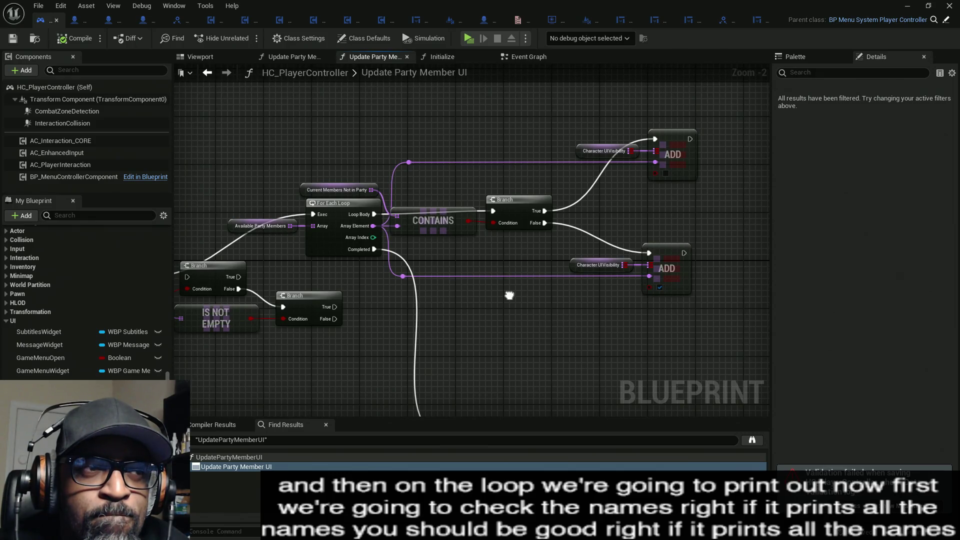
{"action": "mouse_move", "coordinate": [510, 295]}
{"action": "left_mouse_down"}
{"action": "mouse_move", "coordinate": [669, 287]}
{"action": "mouse_move", "coordinate": [514, 294]}
{"action": "left_mouse_up"}
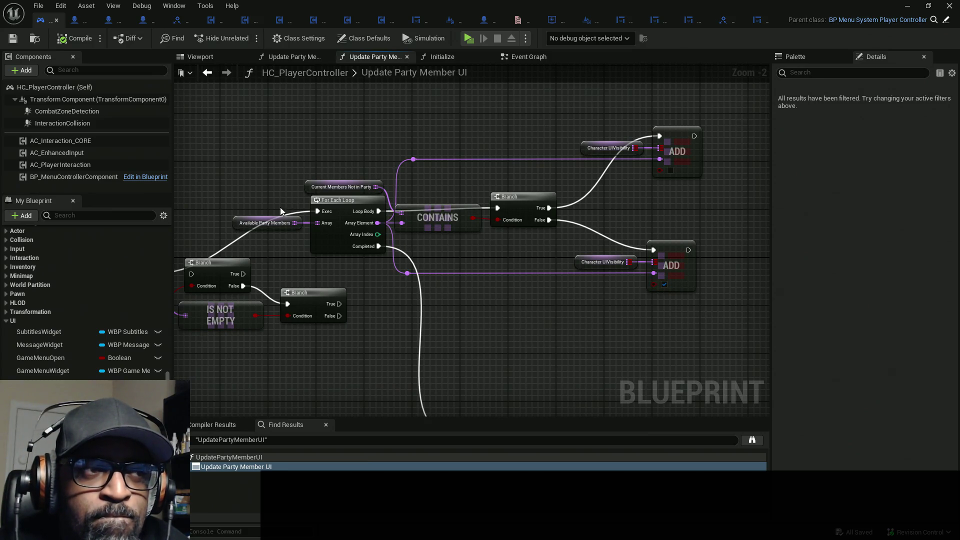
Check the default names in Available Party Members and Current Members Not in Party, then open Initialize.
{"action": "left_click", "coordinate": [285, 223]}
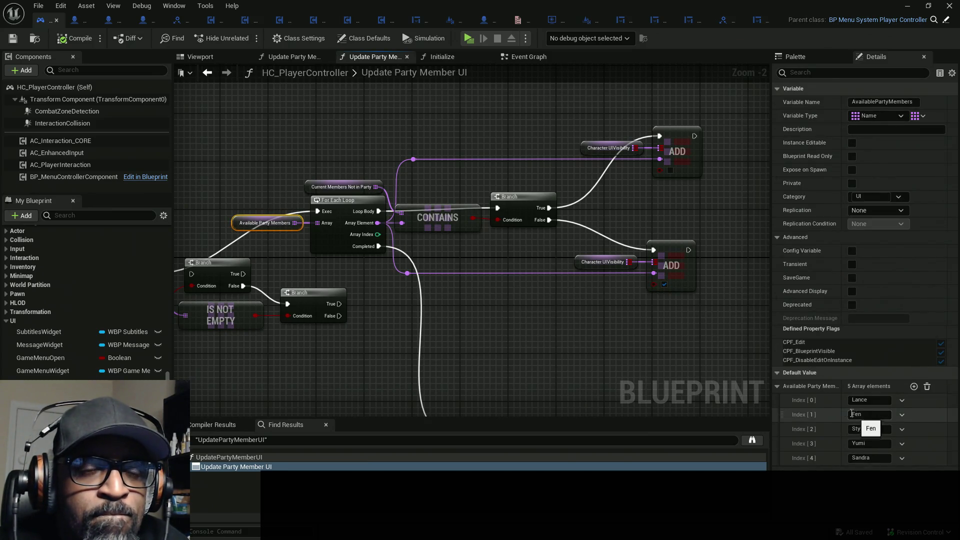
{"action": "left_click", "coordinate": [374, 188]}
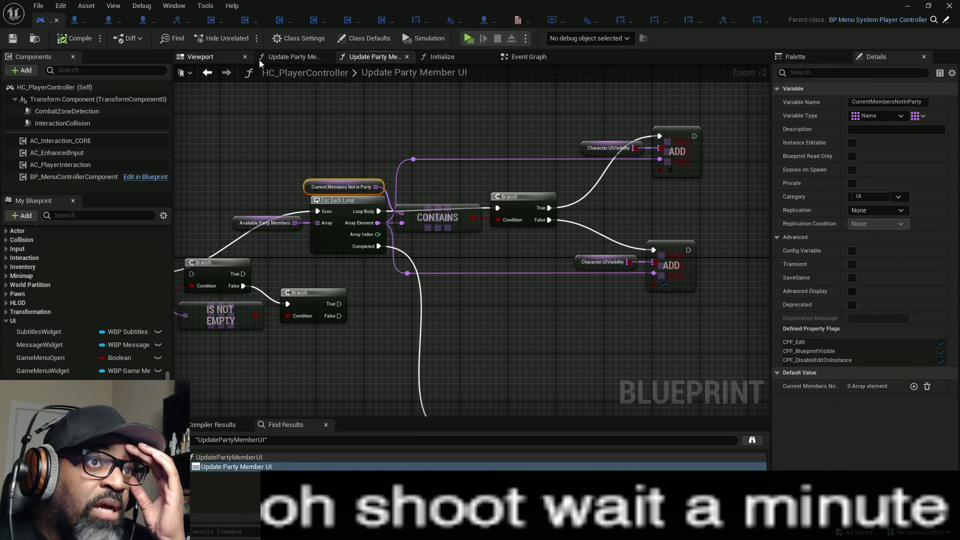
{"action": "left_click", "coordinate": [465, 57]}
{"action": "mouse_move", "coordinate": [391, 226]}
{"action": "left_mouse_down"}
{"action": "mouse_move", "coordinate": [590, 200]}
{"action": "mouse_move", "coordinate": [392, 223]}
{"action": "mouse_move", "coordinate": [698, 215]}
{"action": "left_mouse_up"}
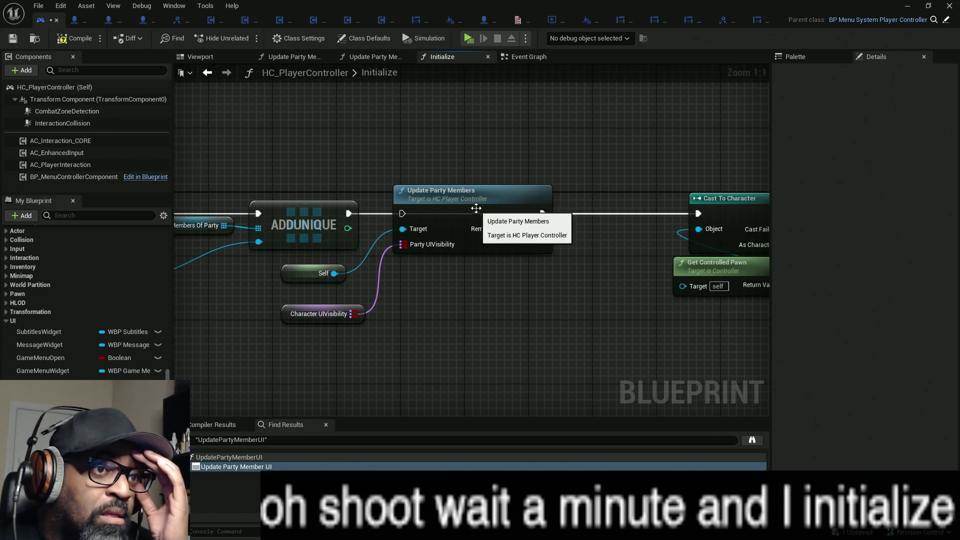
Move Update Party Members out of Initialize's exec chain so ADDUNIQUE feeds Cast To Character, and recompile.
{"action": "left_click_drag", "start_coordinate": [476, 208], "coordinate": [477, 279]}
{"action": "left_click", "coordinate": [70, 41]}
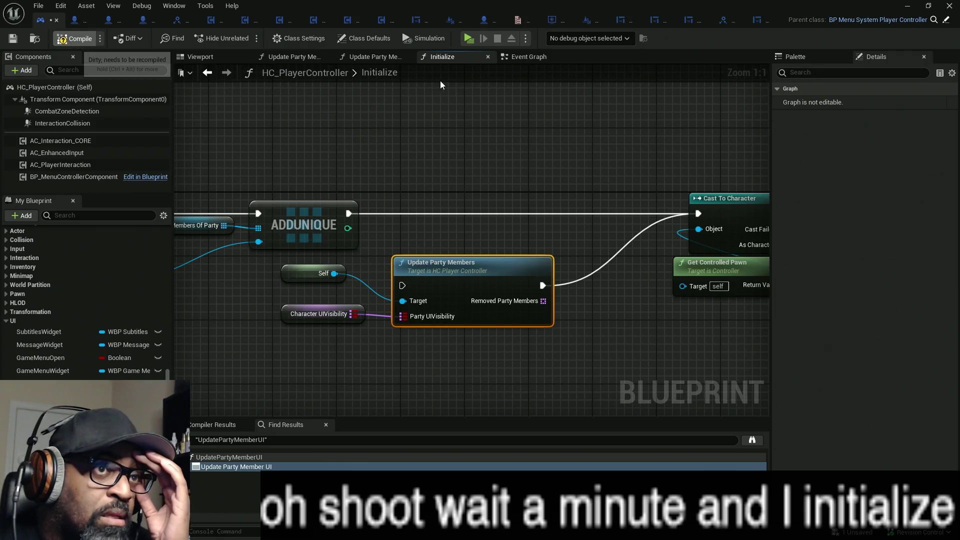
{"action": "left_click", "coordinate": [523, 58]}
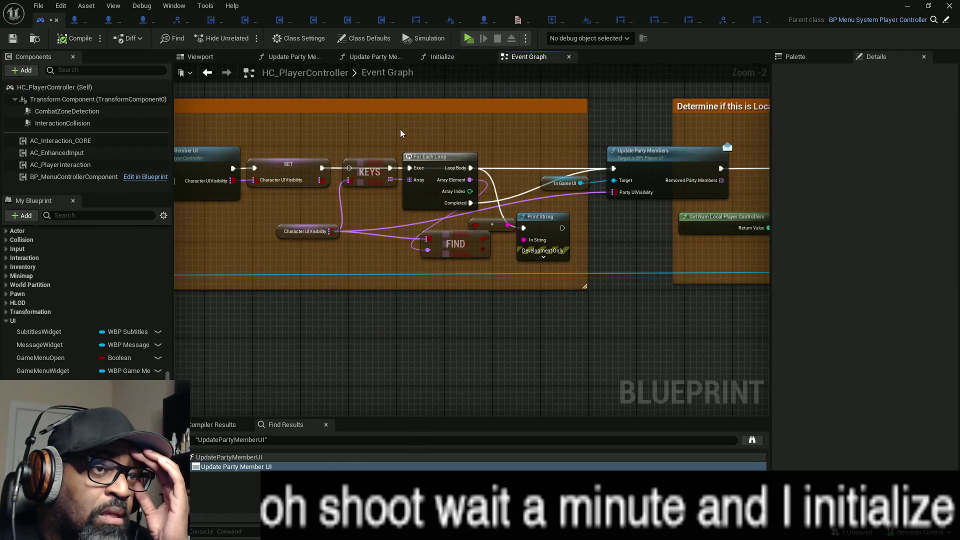
Playtest the level again, stop it, and return to the Update Party Members function.
{"action": "left_click", "coordinate": [469, 39]}
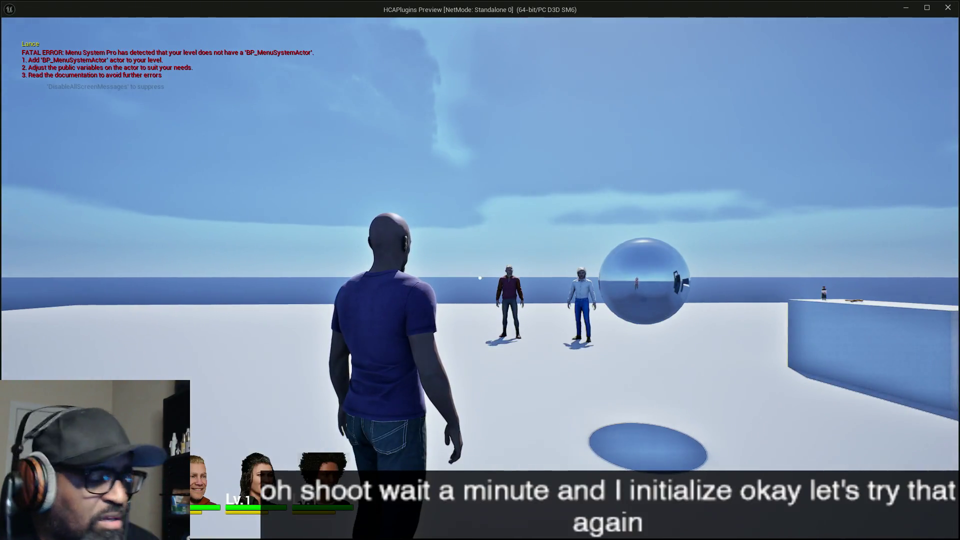
{"action": "key", "text": "Escape"}
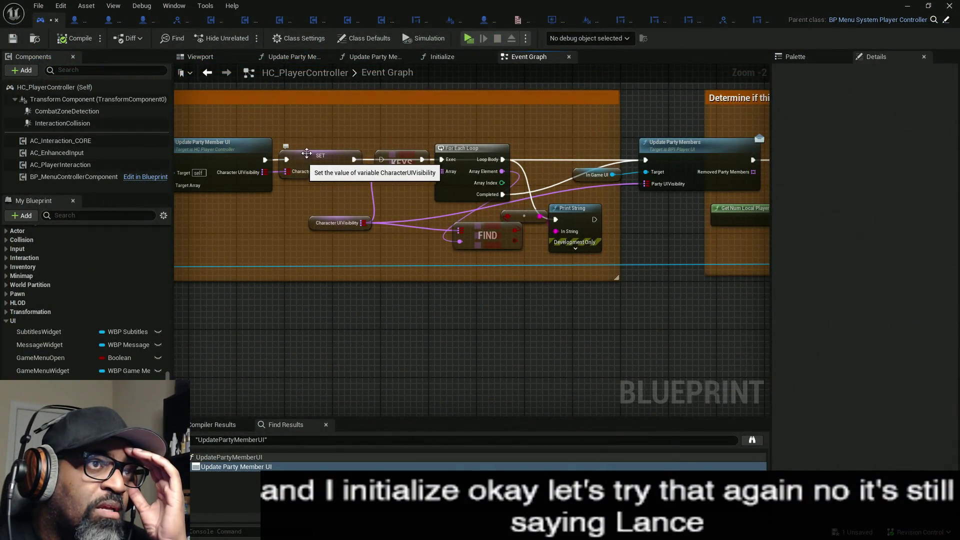
{"action": "left_click", "coordinate": [294, 56]}
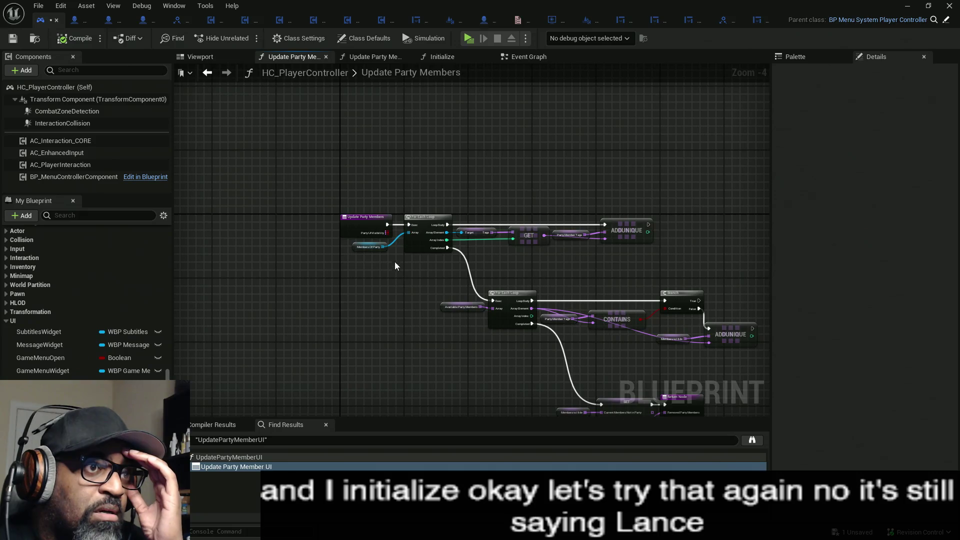
{"action": "scroll", "coordinate": [395, 266], "scroll_direction": "up", "scroll_amount": 1}
{"action": "scroll", "coordinate": [385, 225], "scroll_direction": "up", "scroll_amount": 2}
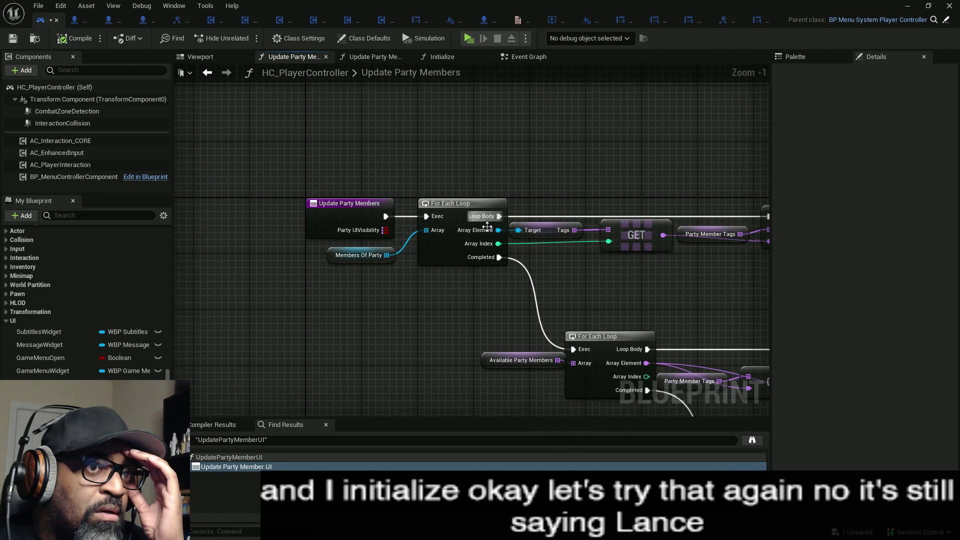
{"action": "left_click_drag", "start_coordinate": [487, 226], "coordinate": [276, 197]}
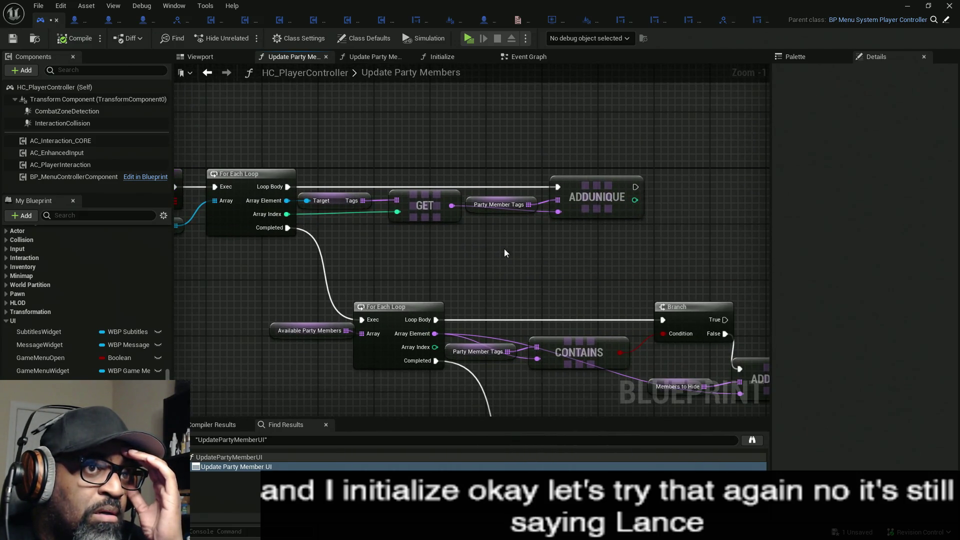
{"action": "left_click", "coordinate": [498, 204]}
{"action": "mouse_move", "coordinate": [505, 256]}
{"action": "left_mouse_down"}
{"action": "mouse_move", "coordinate": [457, 229]}
{"action": "mouse_move", "coordinate": [510, 223]}
{"action": "left_mouse_up"}
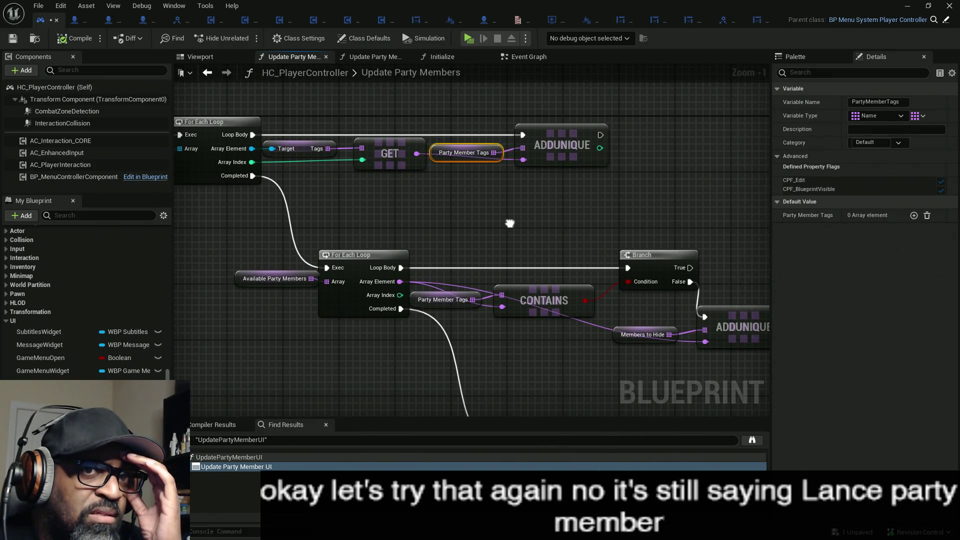
{"action": "left_click_drag", "start_coordinate": [510, 224], "coordinate": [563, 225]}
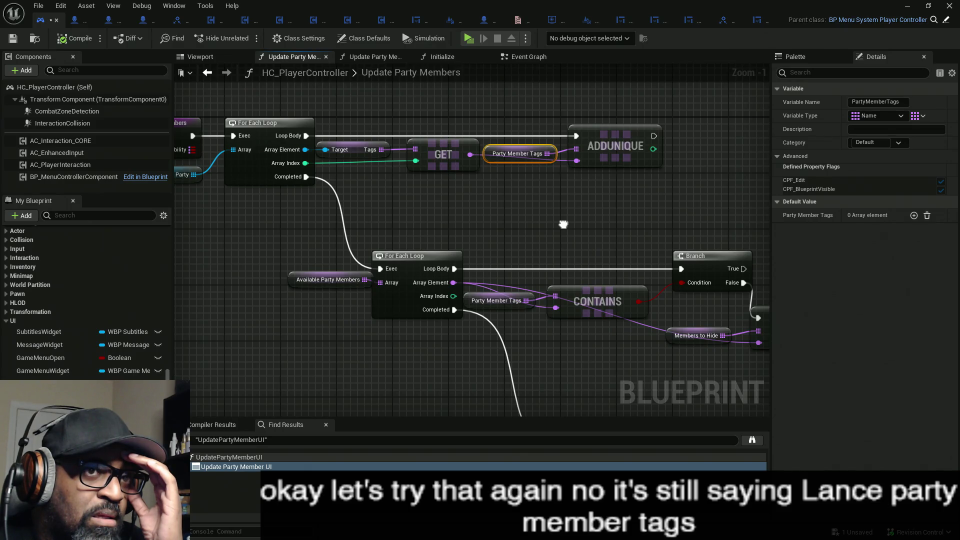
{"action": "left_click_drag", "start_coordinate": [563, 225], "coordinate": [544, 122]}
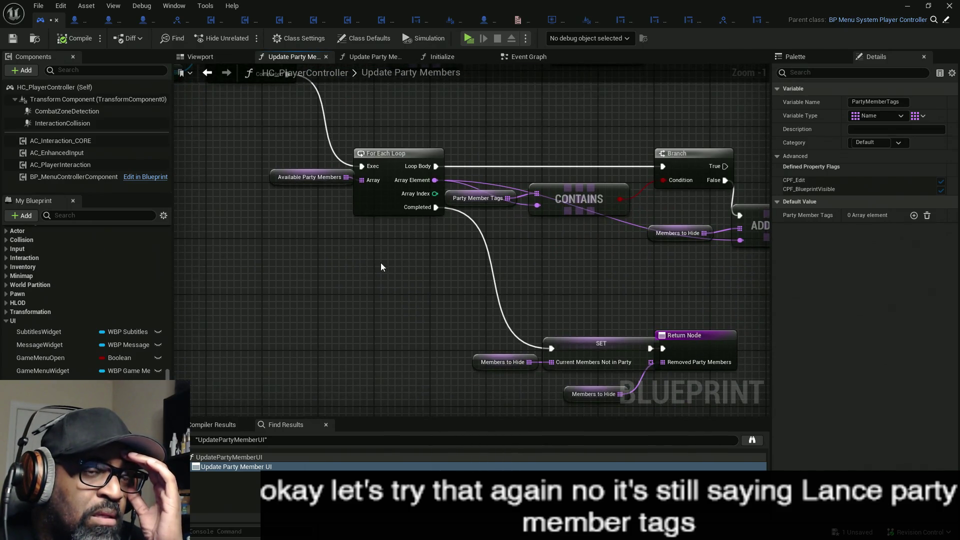
{"action": "mouse_move", "coordinate": [366, 259]}
{"action": "left_mouse_down"}
{"action": "mouse_move", "coordinate": [420, 253]}
{"action": "mouse_move", "coordinate": [398, 188]}
{"action": "mouse_move", "coordinate": [426, 236]}
{"action": "left_mouse_up"}
{"action": "left_click", "coordinate": [511, 173]}
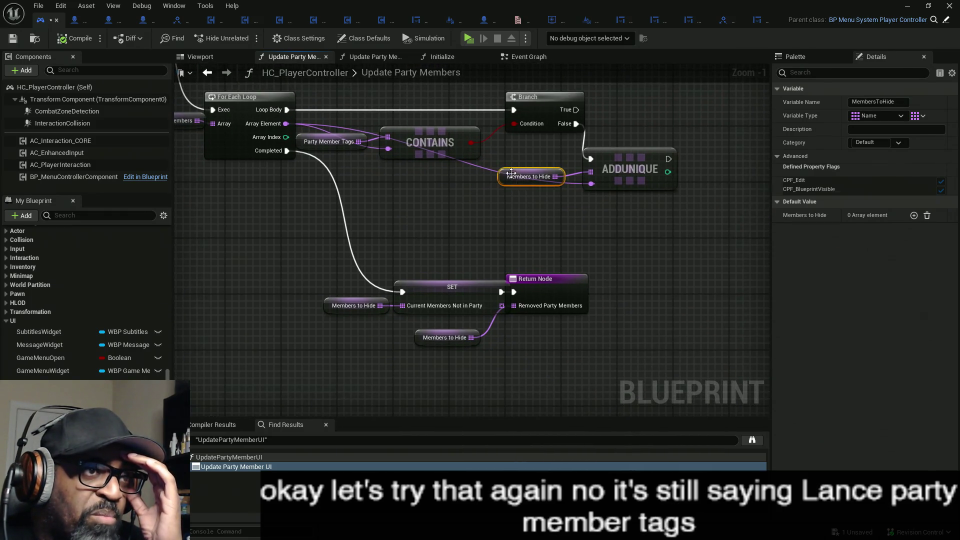
{"action": "left_click", "coordinate": [351, 306]}
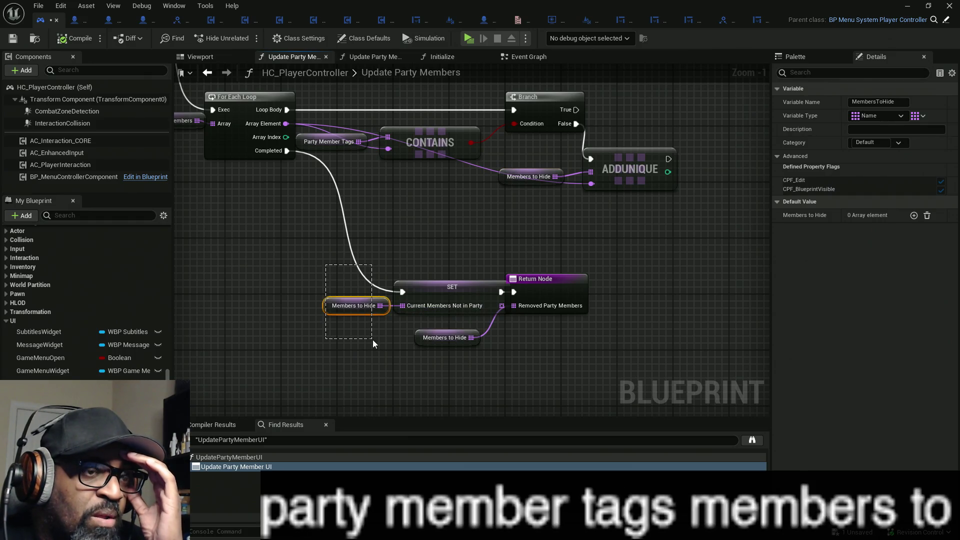
{"action": "left_click", "coordinate": [430, 289]}
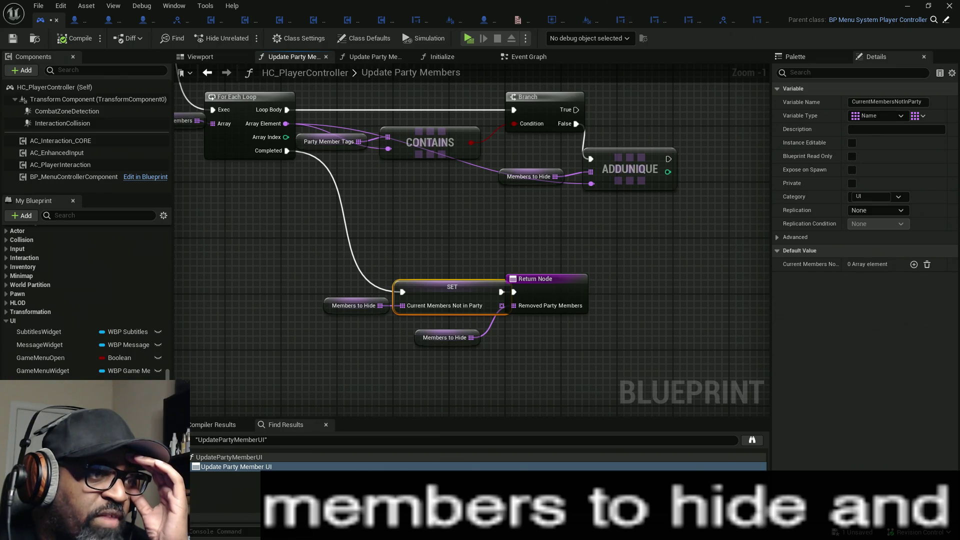
{"action": "scroll", "coordinate": [86, 302], "scroll_direction": "down", "scroll_amount": 1}
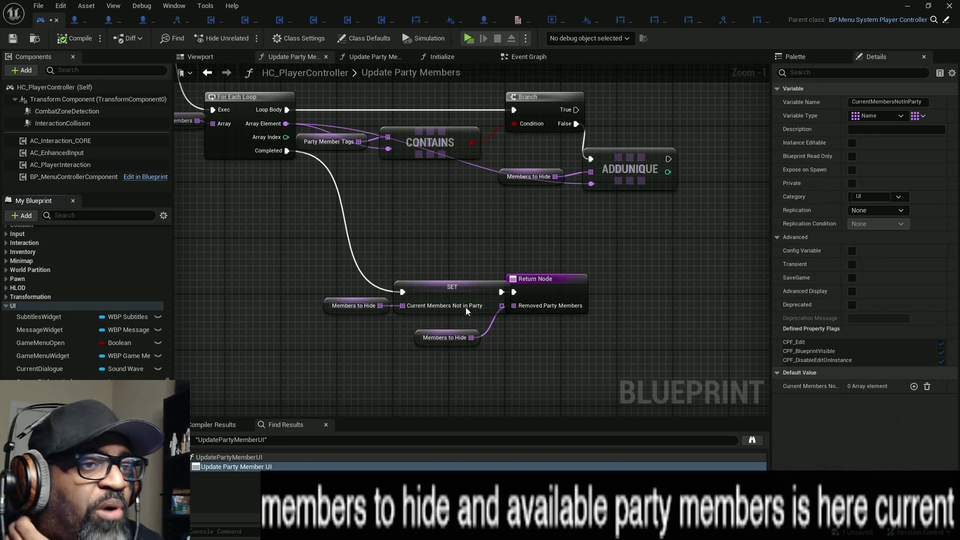
{"action": "scroll", "coordinate": [383, 278], "scroll_direction": "down", "scroll_amount": 4}
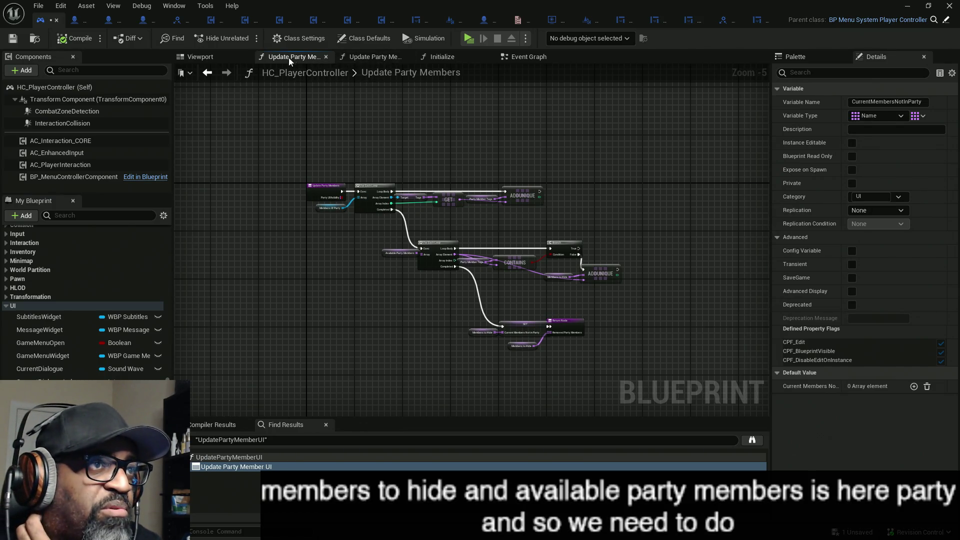
Inspect the Update Party Members call in Initialize and the function it opens.
{"action": "left_click", "coordinate": [440, 56]}
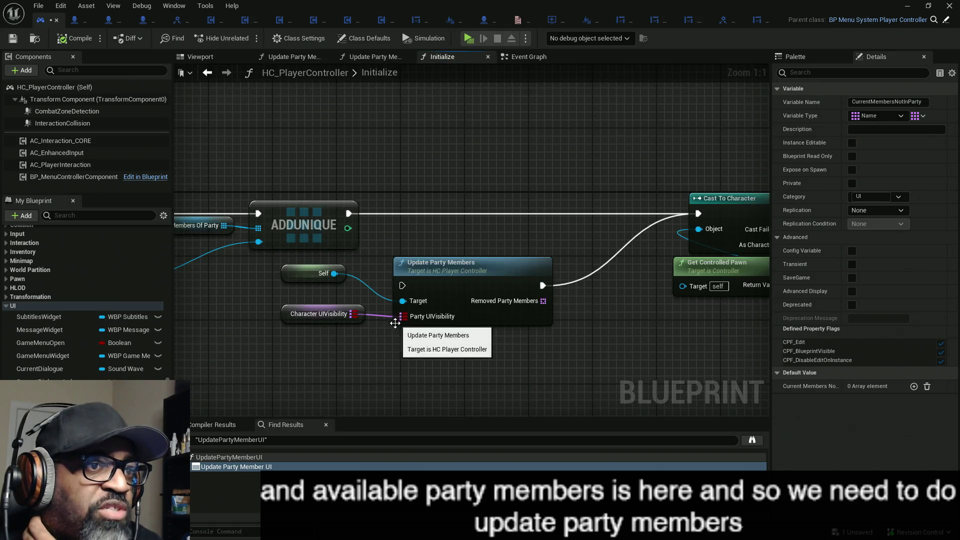
{"action": "left_click", "coordinate": [505, 270]}
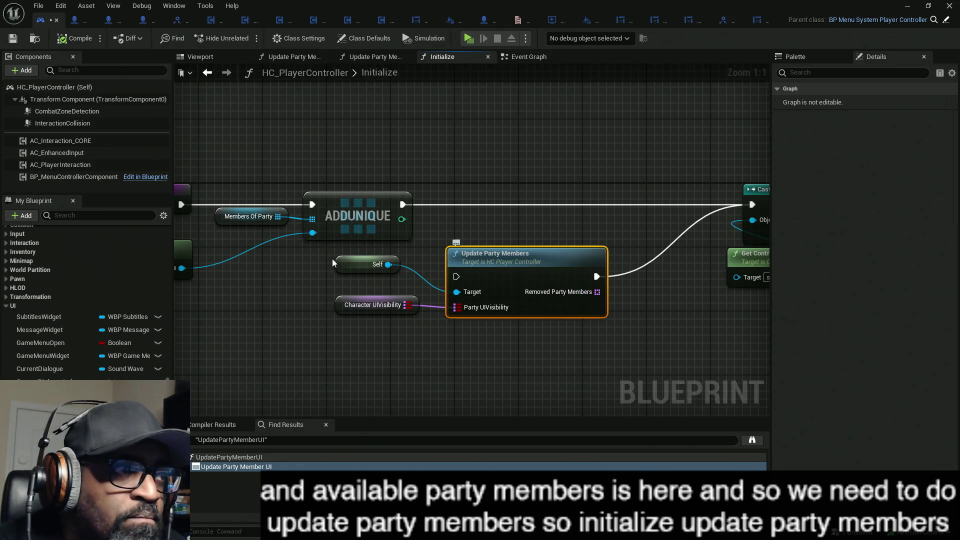
{"action": "double_click", "coordinate": [455, 273]}
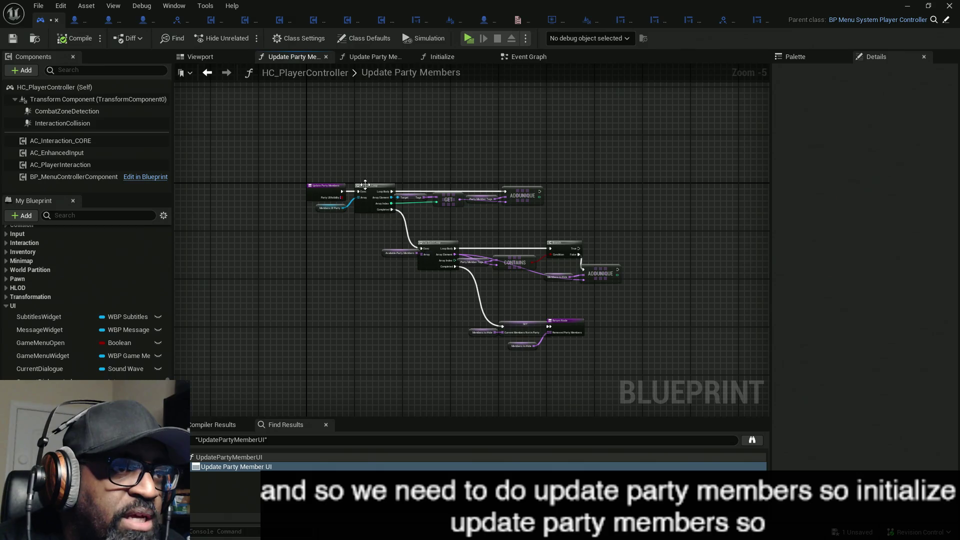
{"action": "left_click", "coordinate": [525, 57]}
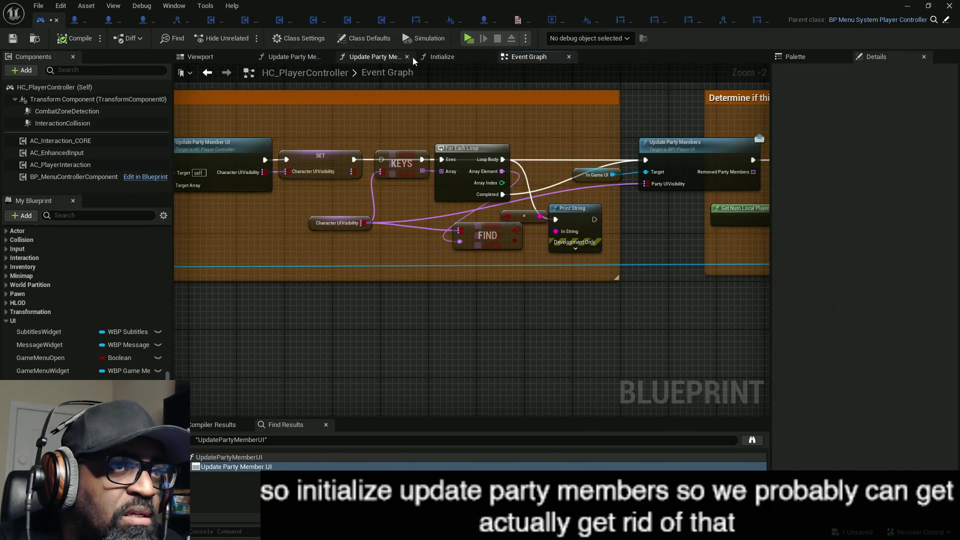
{"action": "left_click", "coordinate": [440, 58]}
Delete the Character UIVisibility getter feeding Update Party Members, then go back to that function's graph.
{"action": "left_click", "coordinate": [346, 306]}
{"action": "key", "text": "Delete"}
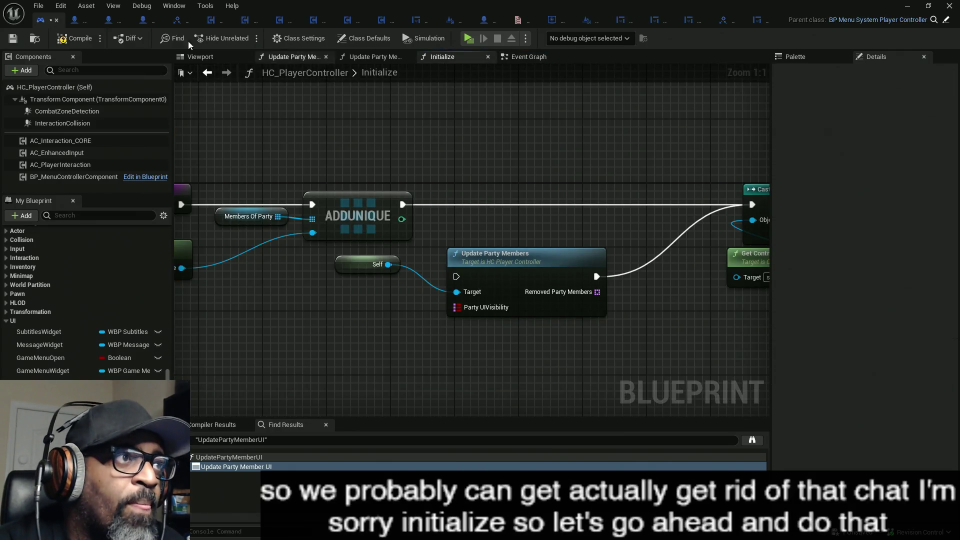
{"action": "left_click", "coordinate": [300, 57]}
{"action": "scroll", "coordinate": [357, 218], "scroll_direction": "up", "scroll_amount": 3}
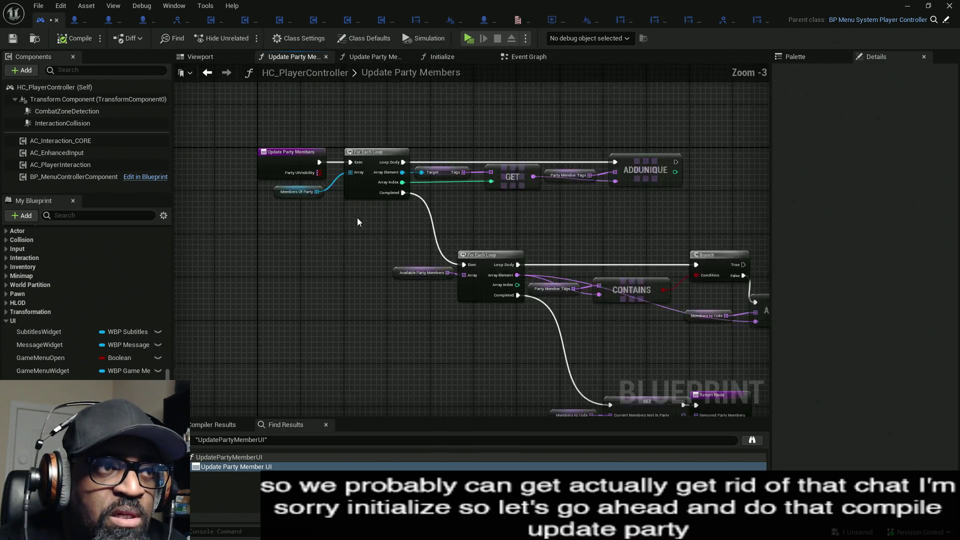
Center the Update Party Members entry nodes and compare them with the Update Party Member UI graph.
{"action": "left_click", "coordinate": [300, 145]}
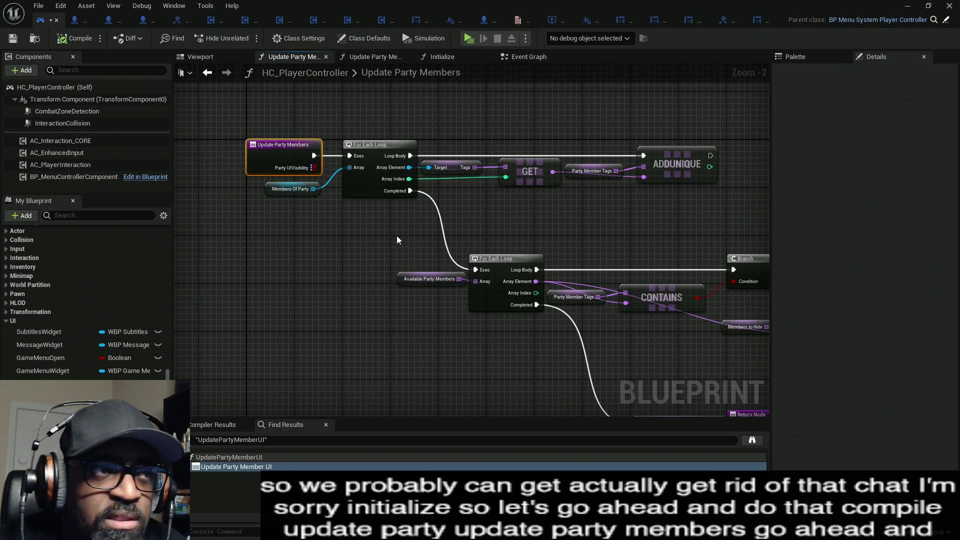
{"action": "left_click_drag", "start_coordinate": [360, 244], "coordinate": [424, 231]}
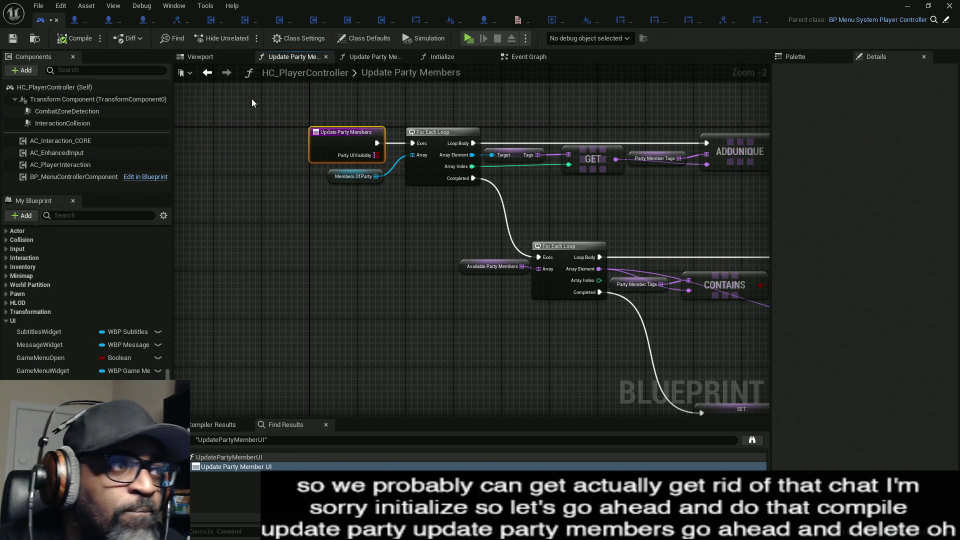
{"action": "left_click", "coordinate": [379, 58]}
{"action": "left_click", "coordinate": [292, 58]}
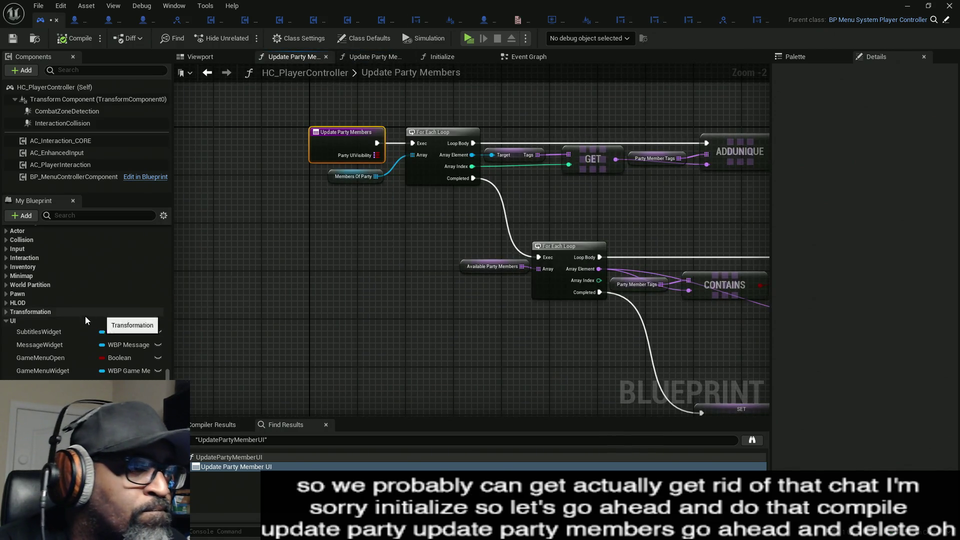
{"action": "scroll", "coordinate": [59, 334], "scroll_direction": "up", "scroll_amount": 5}
{"action": "scroll", "coordinate": [59, 332], "scroll_direction": "up", "scroll_amount": 3}
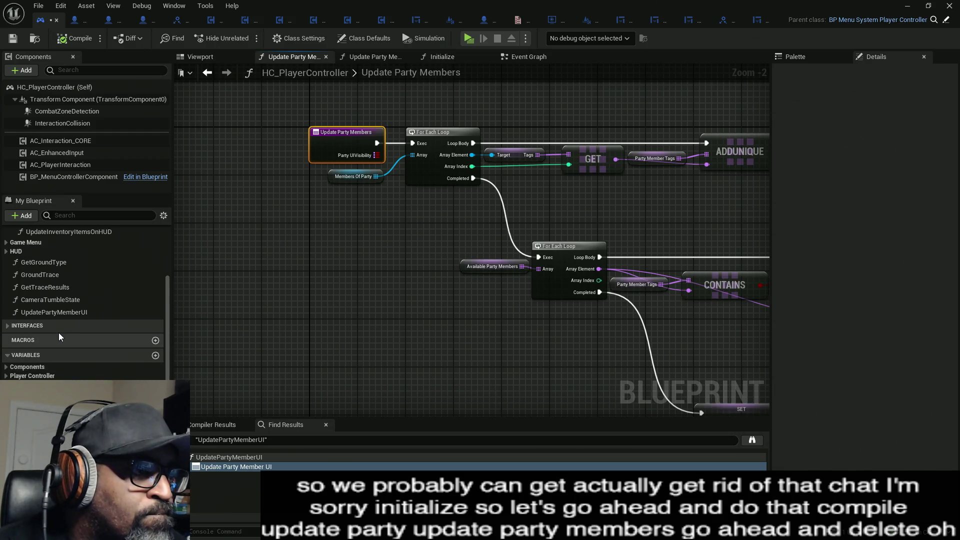
Expand the Interfaces category in My Blueprint and browse the UI interface's functions.
{"action": "left_click", "coordinate": [8, 328]}
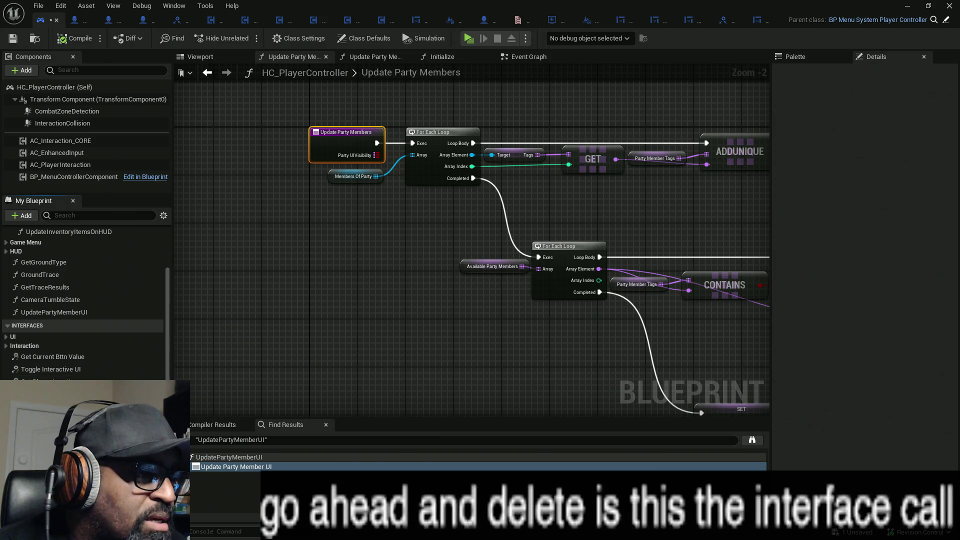
{"action": "left_click", "coordinate": [7, 337]}
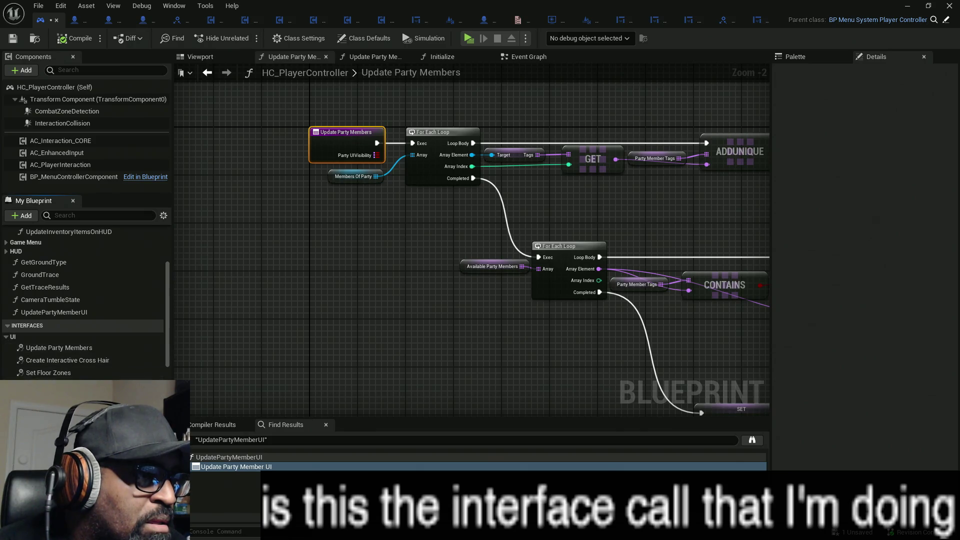
{"action": "left_click", "coordinate": [6, 337]}
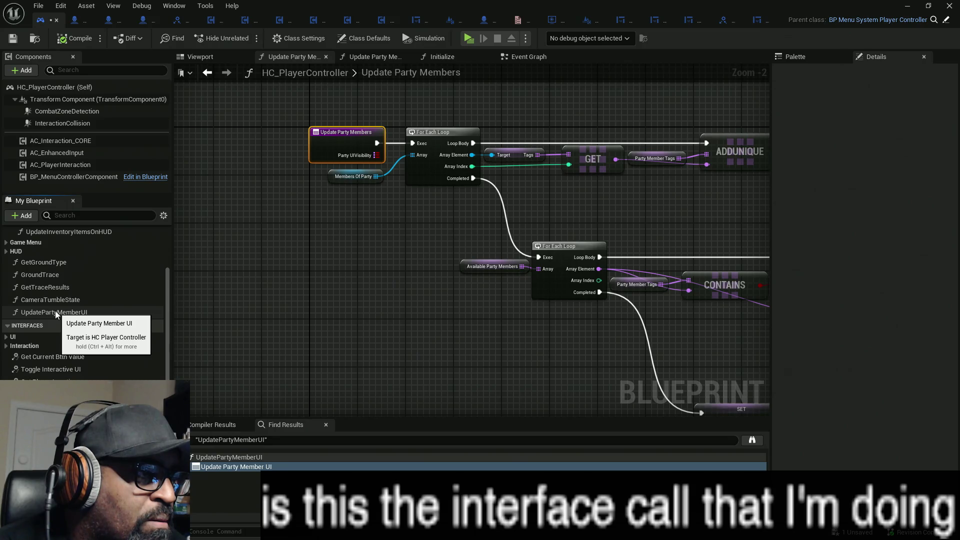
{"action": "scroll", "coordinate": [56, 312], "scroll_direction": "up", "scroll_amount": 3}
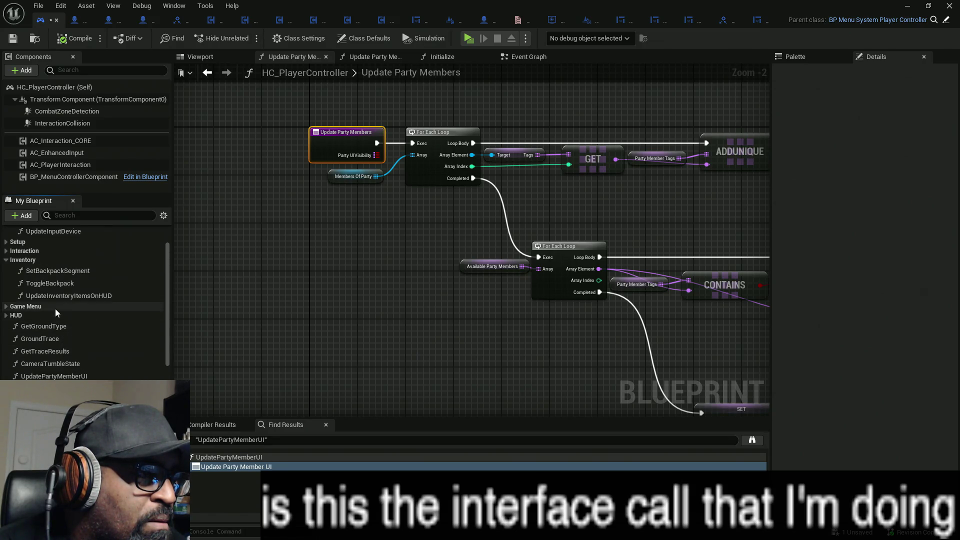
{"action": "scroll", "coordinate": [55, 312], "scroll_direction": "up", "scroll_amount": 3}
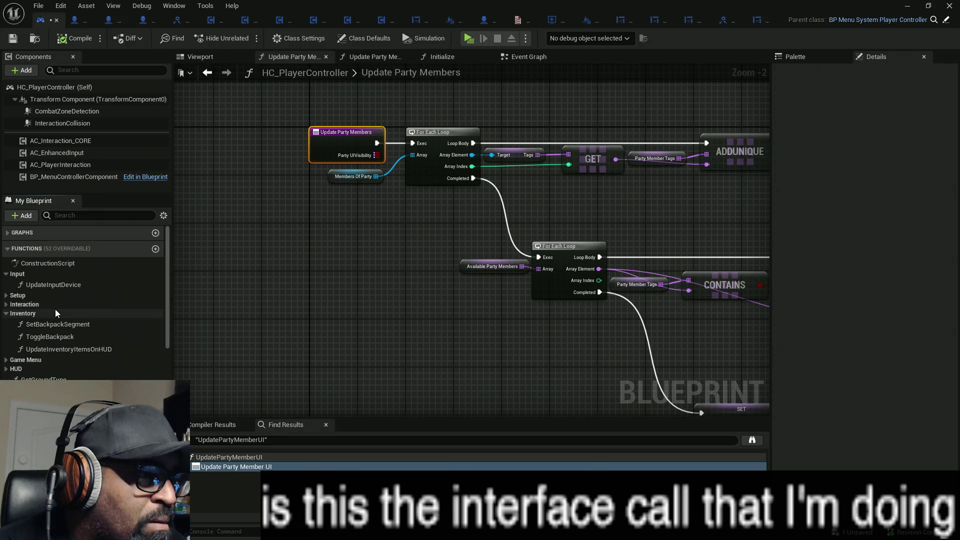
{"action": "scroll", "coordinate": [55, 310], "scroll_direction": "down", "scroll_amount": 5}
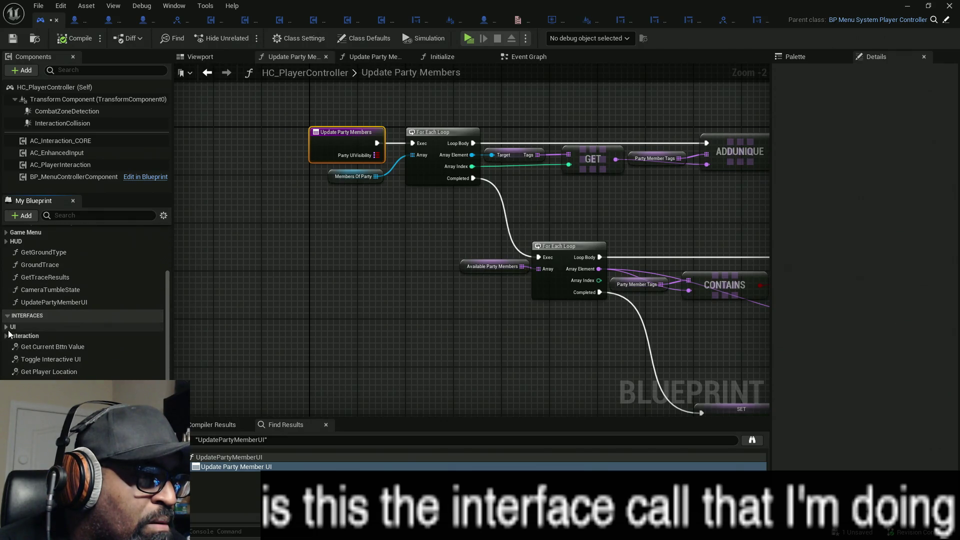